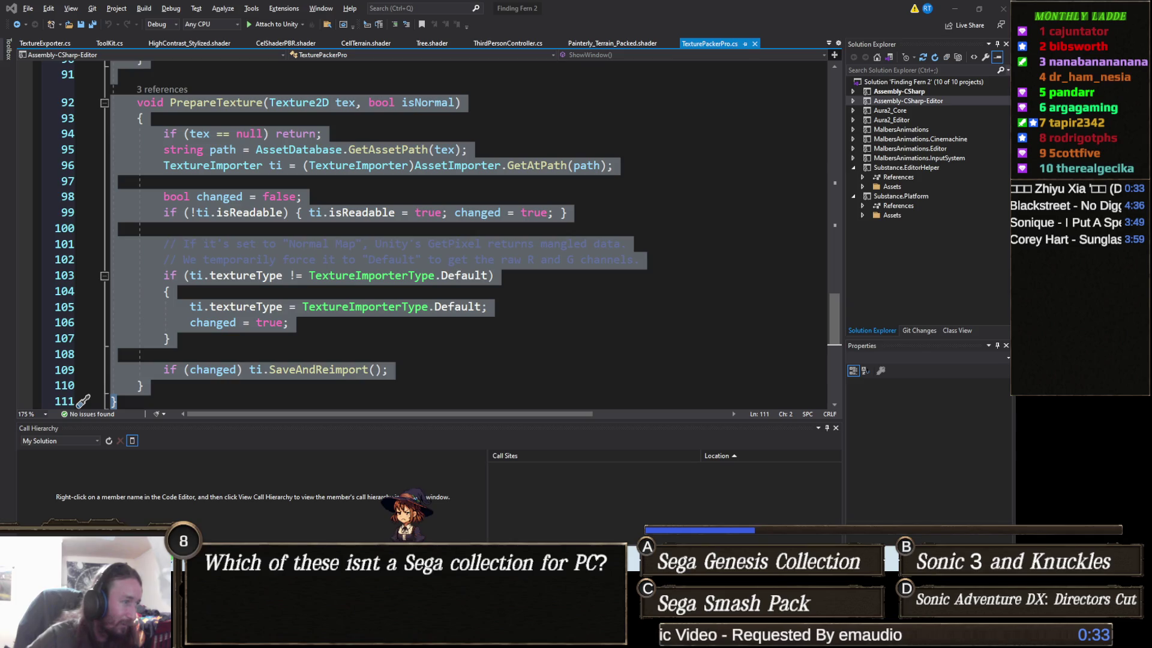
Leave the TexturePackerPro.cs code in Visual Studio and bring the Unity editor to the front
{"action": "mouse_move", "coordinate": [145, 637]}
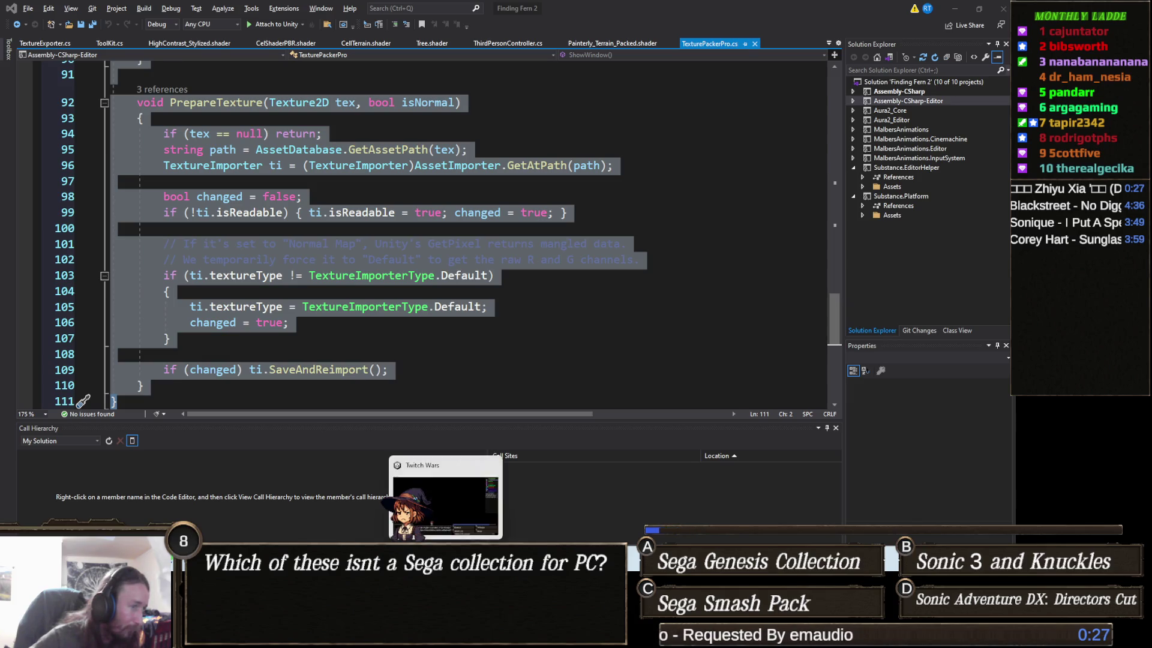
{"action": "left_click", "coordinate": [414, 637]}
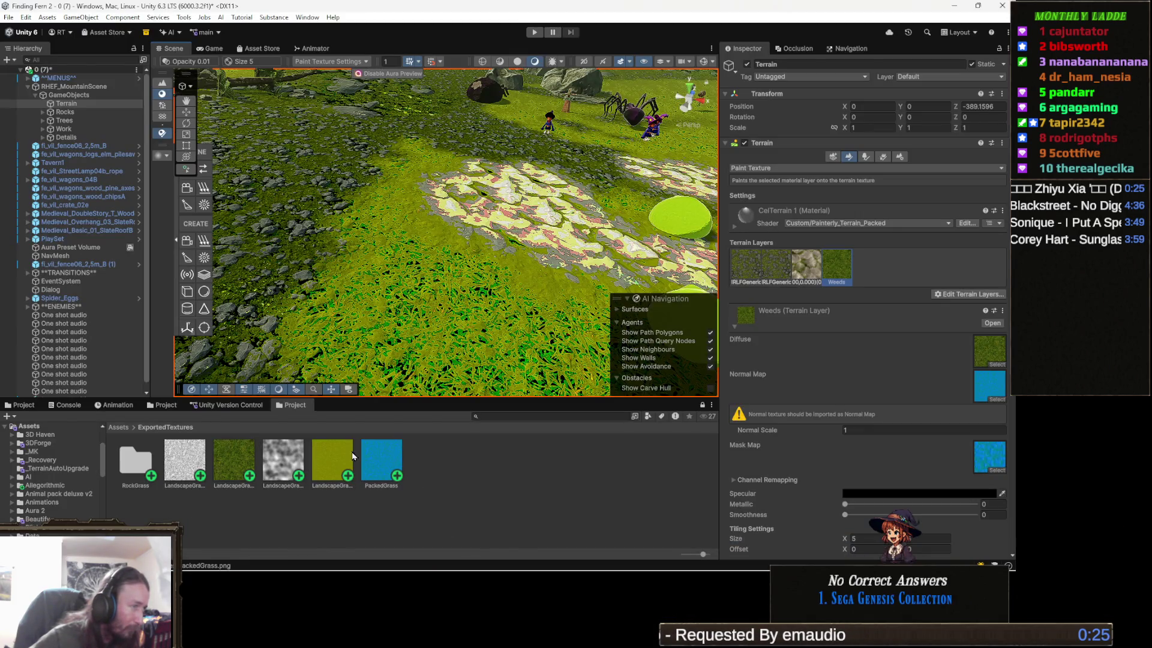
Use Show in Explorer to open the LandscapeGrass_Stylized normal texture's ExportedTextures folder
{"action": "right_click", "coordinate": [336, 465]}
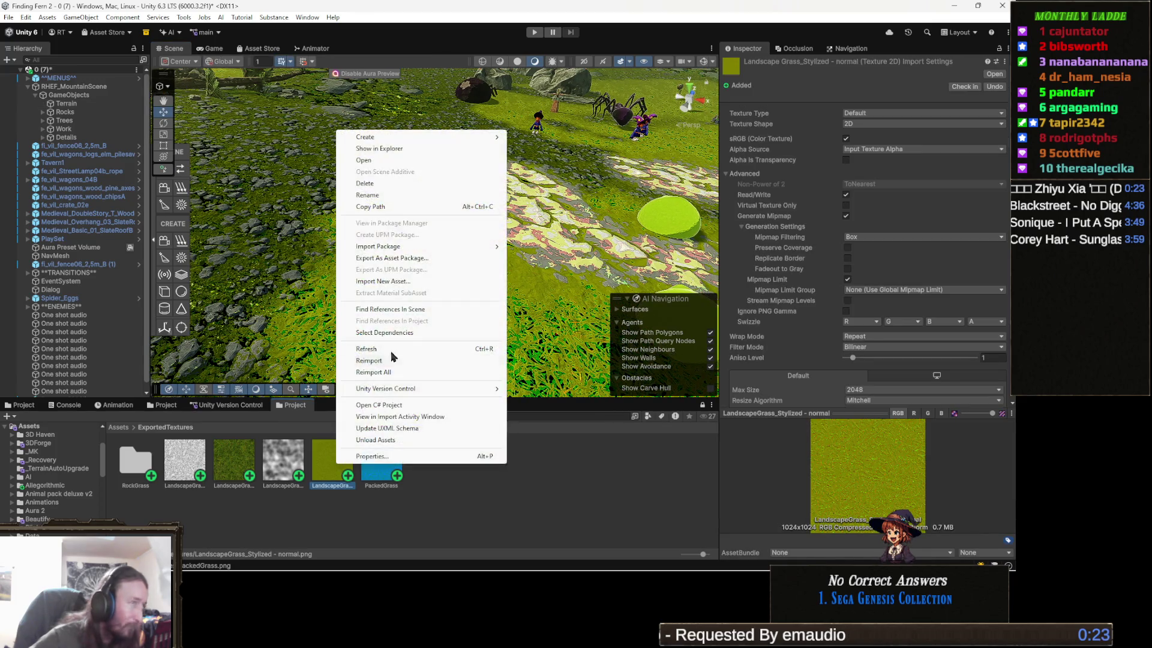
{"action": "left_click", "coordinate": [384, 148]}
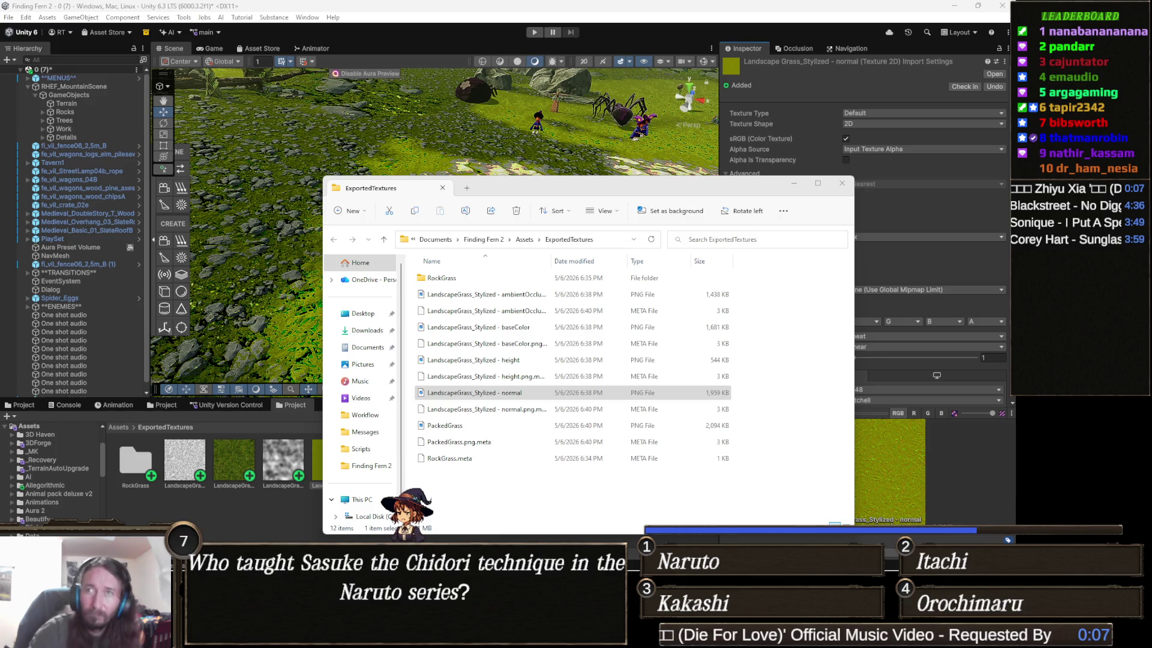
Minimize the ExportedTextures File Explorer window to get back to Unity
{"action": "left_click", "coordinate": [794, 186]}
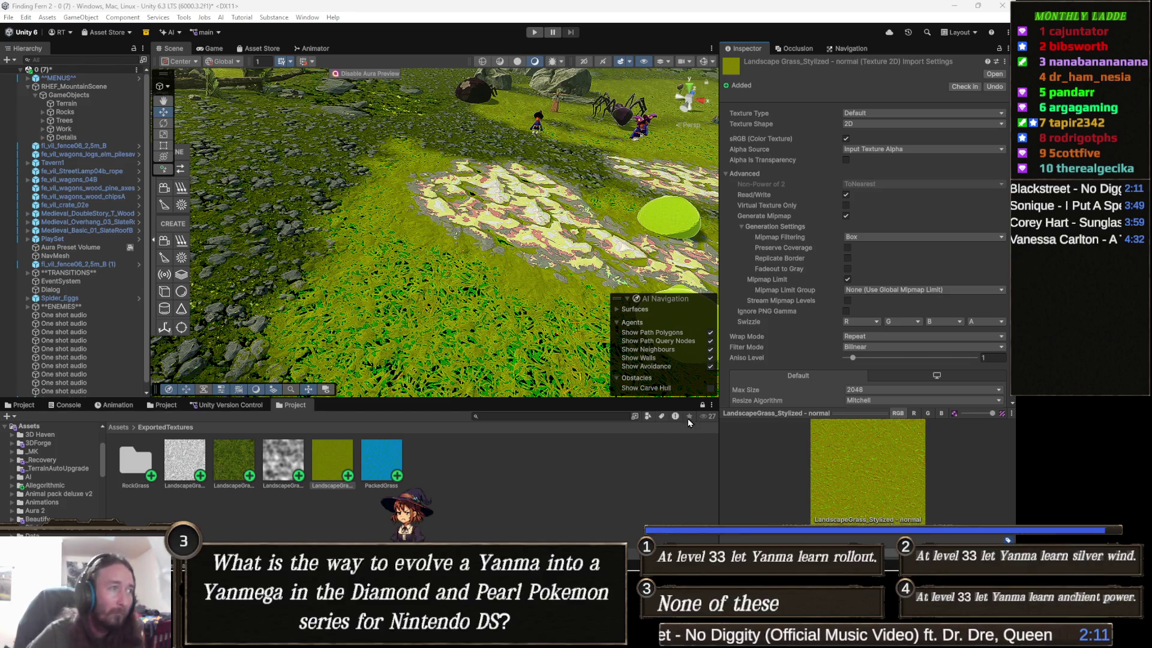
Zoom and orbit across the grass, then select the Terrain to see its Paint Texture layers
{"action": "scroll", "coordinate": [423, 273], "scroll_direction": "up", "scroll_amount": 10}
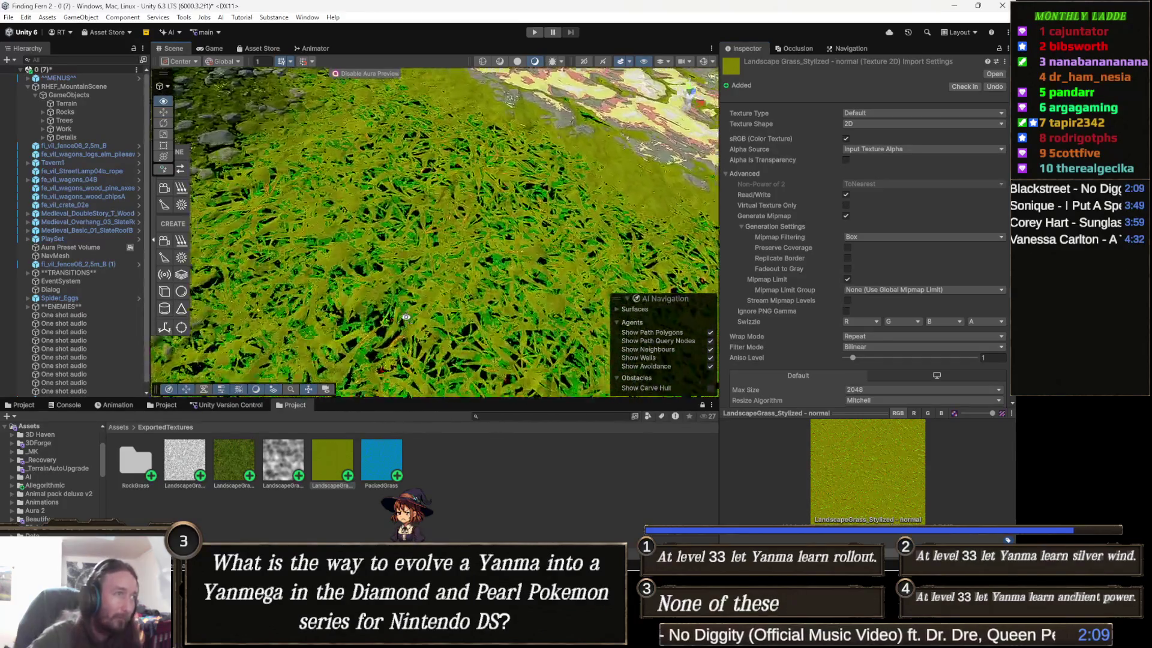
{"action": "scroll", "coordinate": [407, 317], "scroll_direction": "down", "scroll_amount": 10}
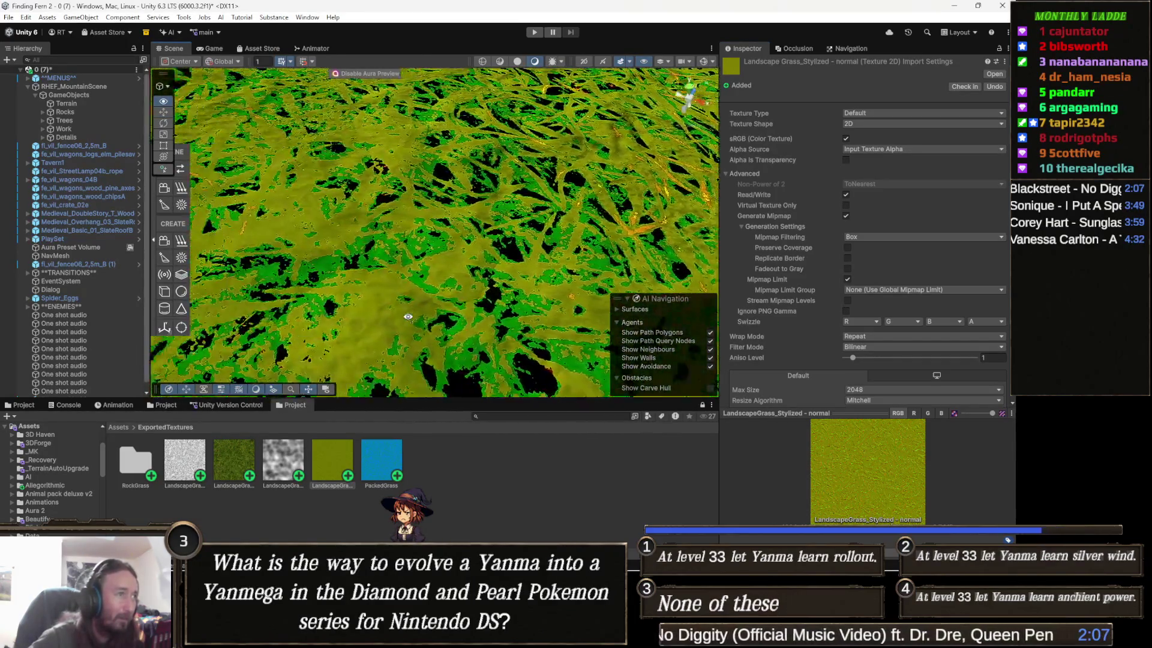
{"action": "scroll", "coordinate": [408, 317], "scroll_direction": "up", "scroll_amount": 10}
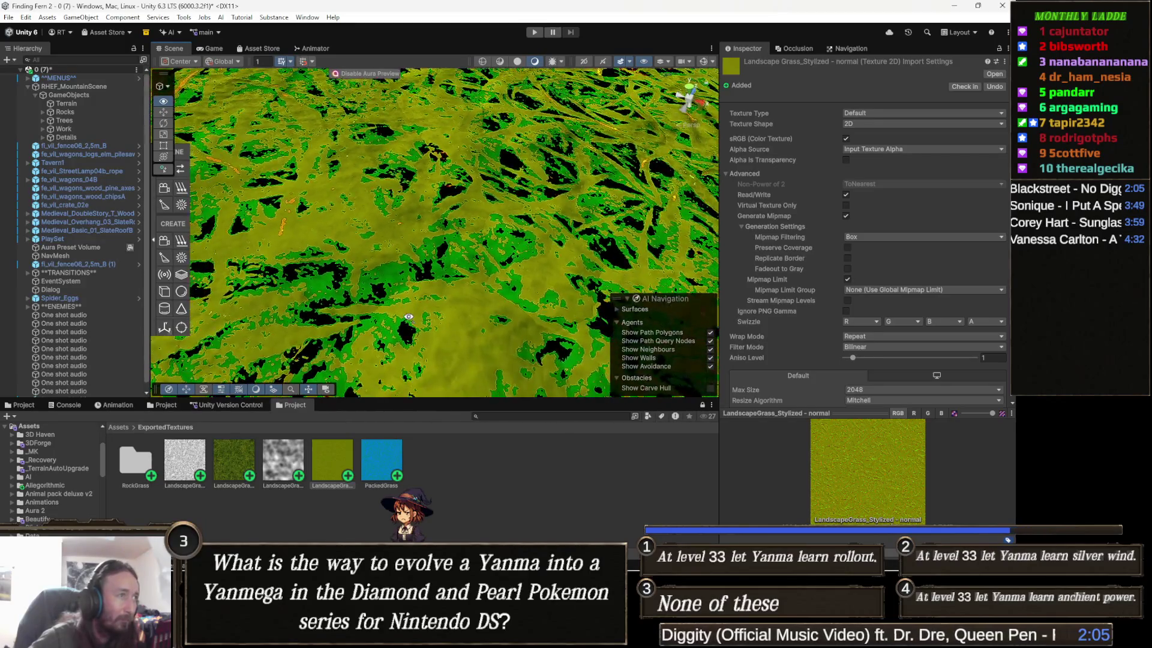
{"action": "scroll", "coordinate": [409, 316], "scroll_direction": "down", "scroll_amount": 8}
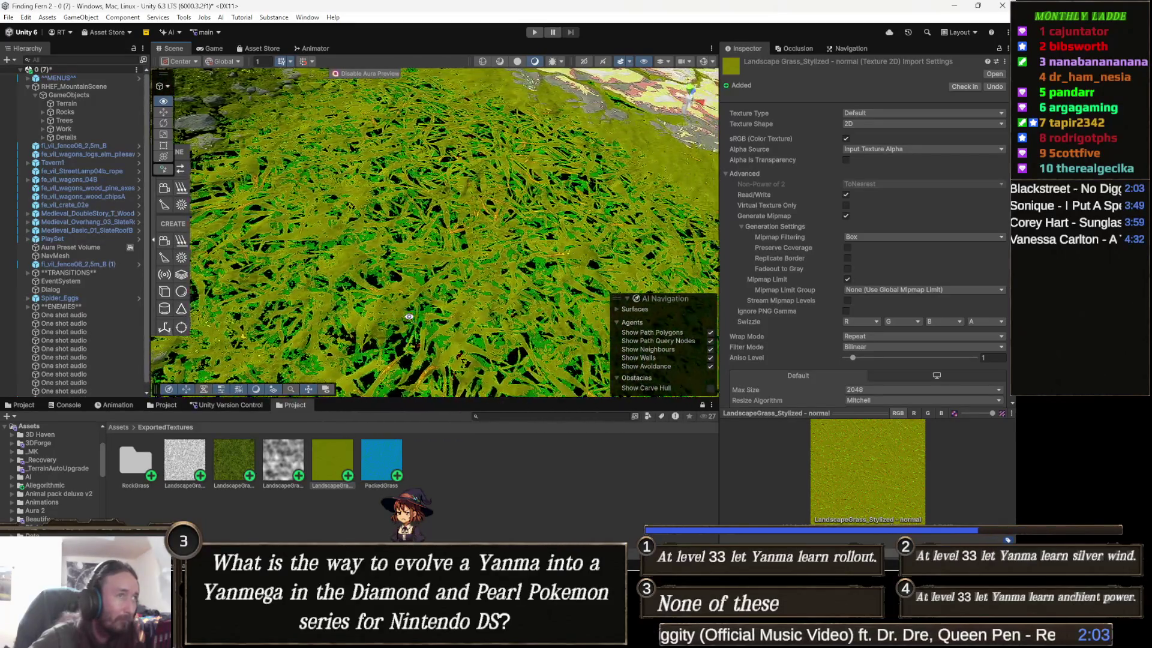
{"action": "scroll", "coordinate": [386, 297], "scroll_direction": "up", "scroll_amount": 8}
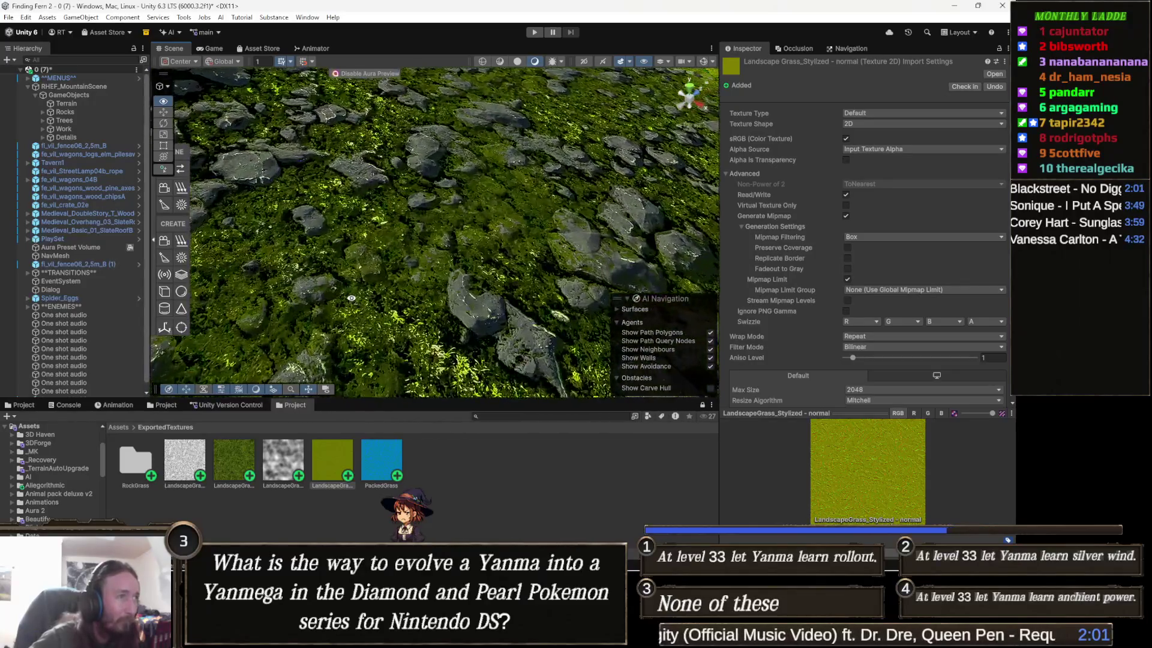
{"action": "scroll", "coordinate": [372, 347], "scroll_direction": "up", "scroll_amount": 5}
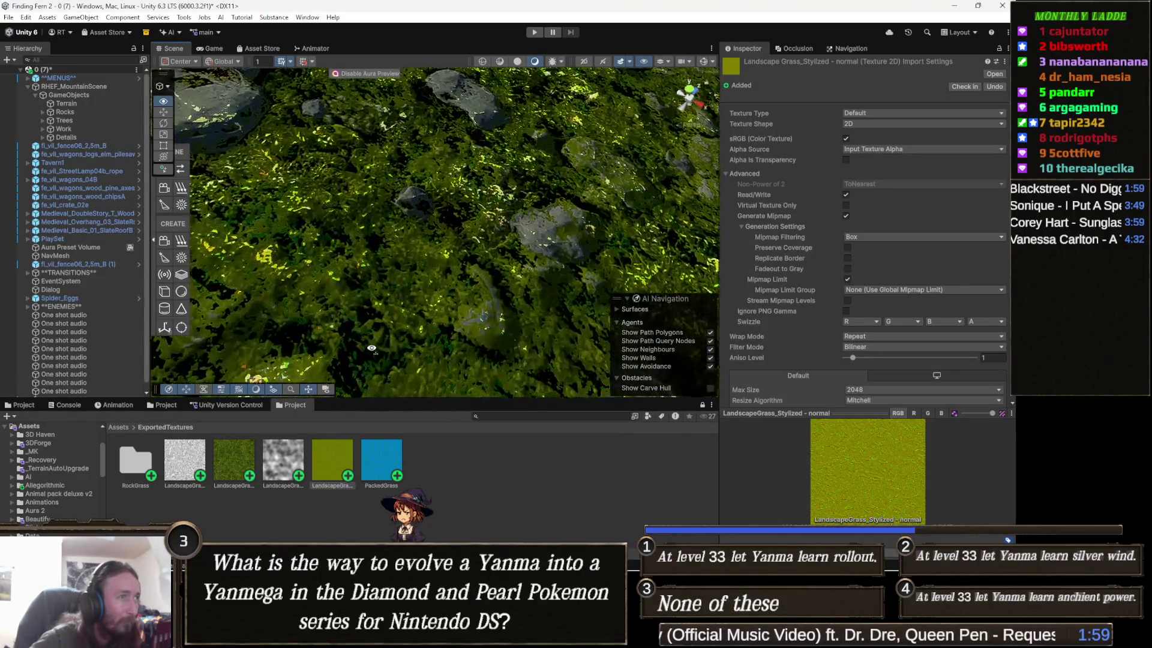
{"action": "mouse_move", "coordinate": [372, 348]}
{"action": "left_mouse_down"}
{"action": "mouse_move", "coordinate": [406, 303]}
{"action": "mouse_move", "coordinate": [463, 310]}
{"action": "left_mouse_up"}
{"action": "left_click", "coordinate": [464, 310]}
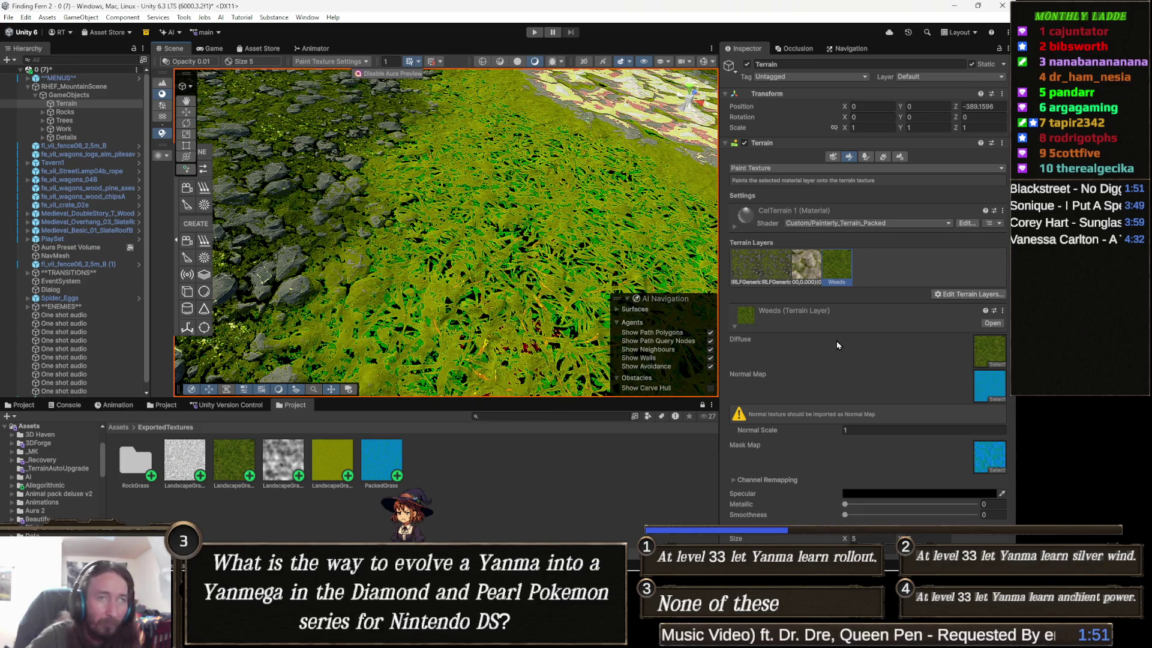
Show the Terrain Settings and locate its CelTerrain 1 material in the Project window
{"action": "left_click", "coordinate": [900, 157]}
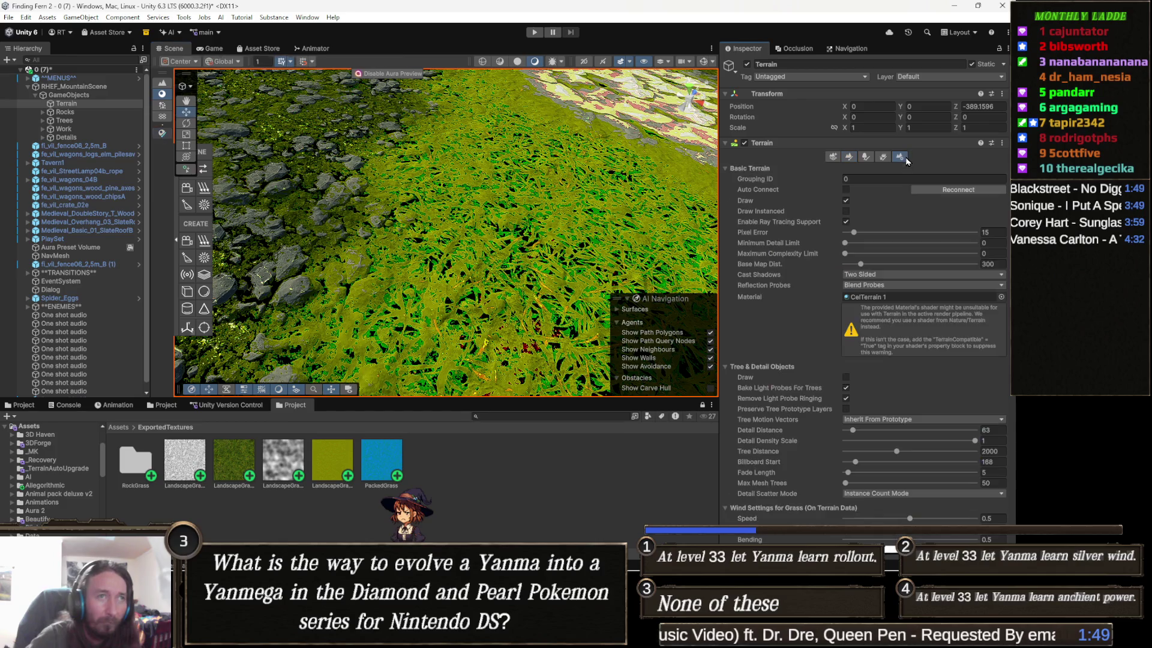
{"action": "left_click", "coordinate": [897, 297]}
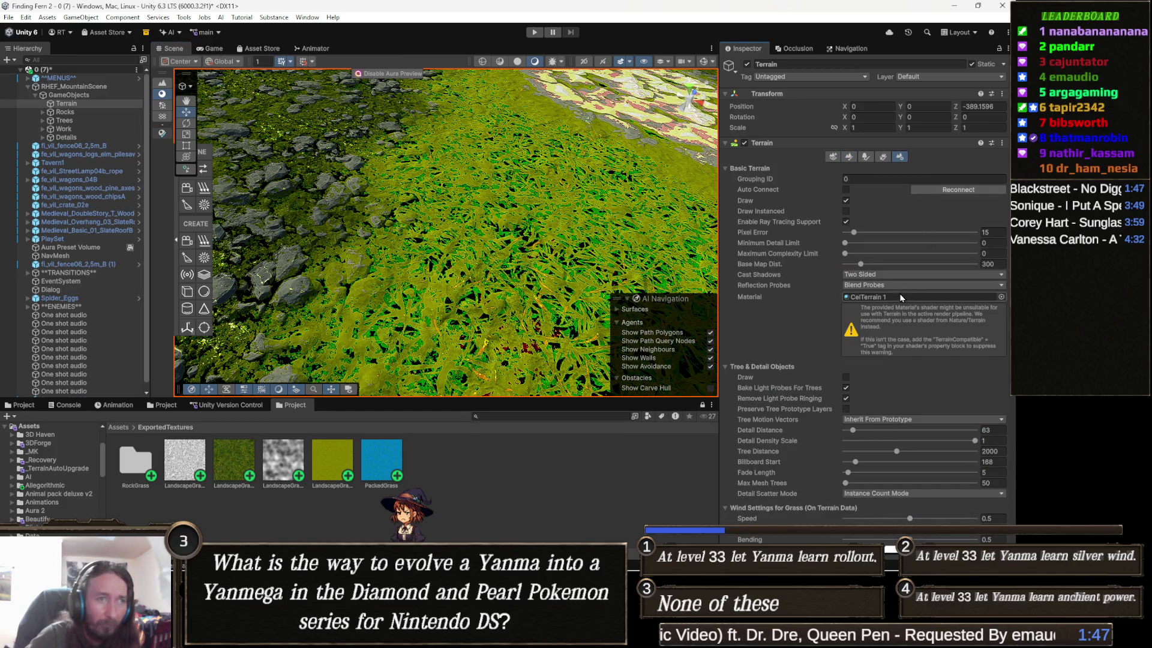
{"action": "scroll", "coordinate": [865, 372], "scroll_direction": "down", "scroll_amount": 5}
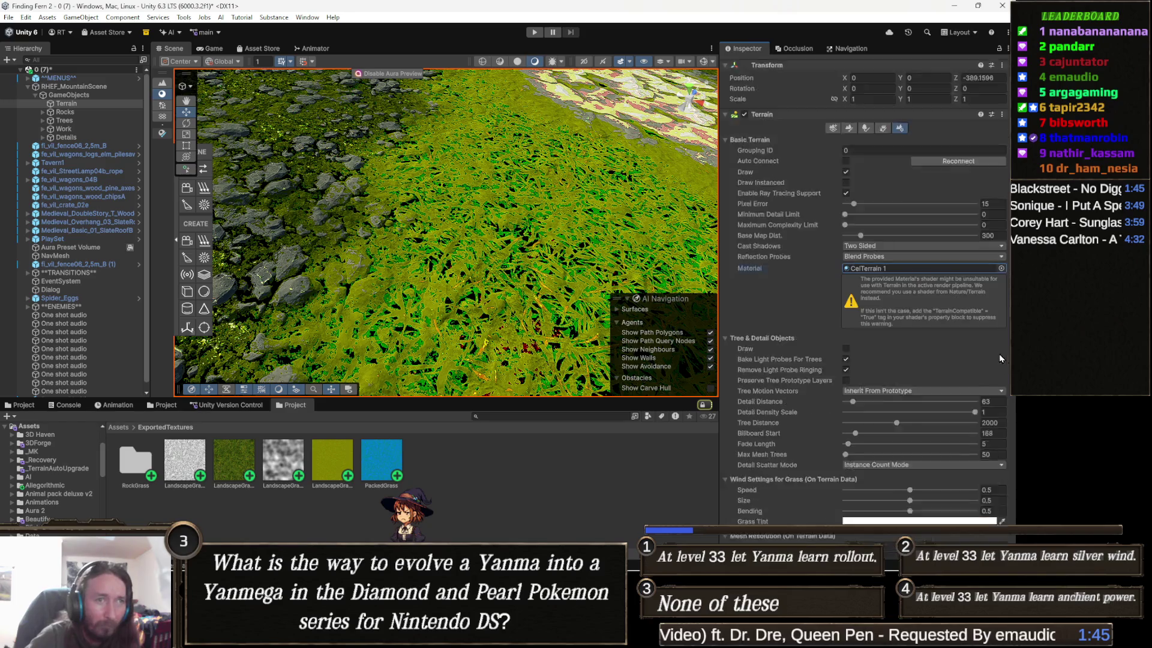
{"action": "scroll", "coordinate": [868, 379], "scroll_direction": "up", "scroll_amount": 5}
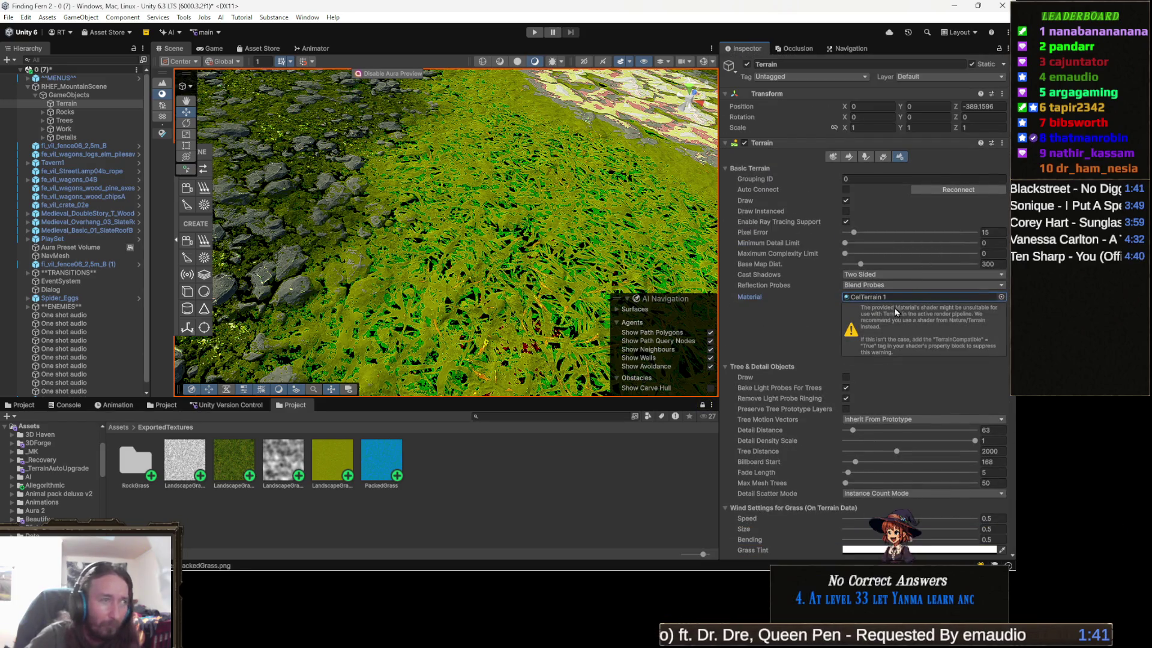
{"action": "left_click", "coordinate": [18, 406]}
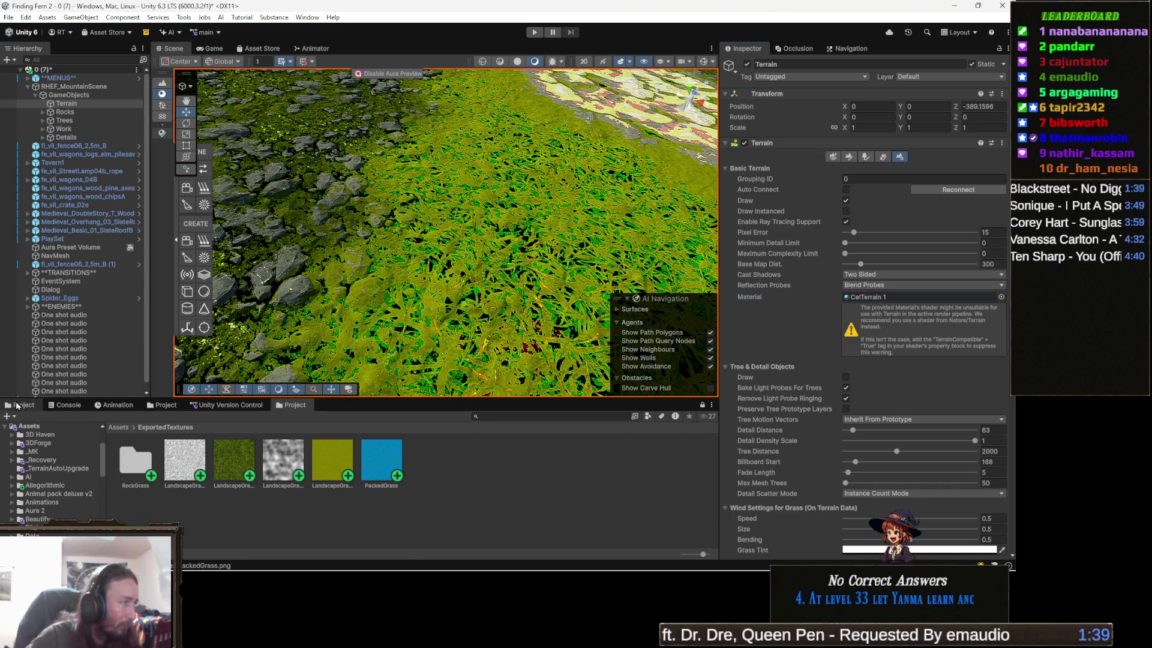
Select the CelTerrain 1 material and drag its Color Steps up from 4.3
{"action": "left_click", "coordinate": [258, 457]}
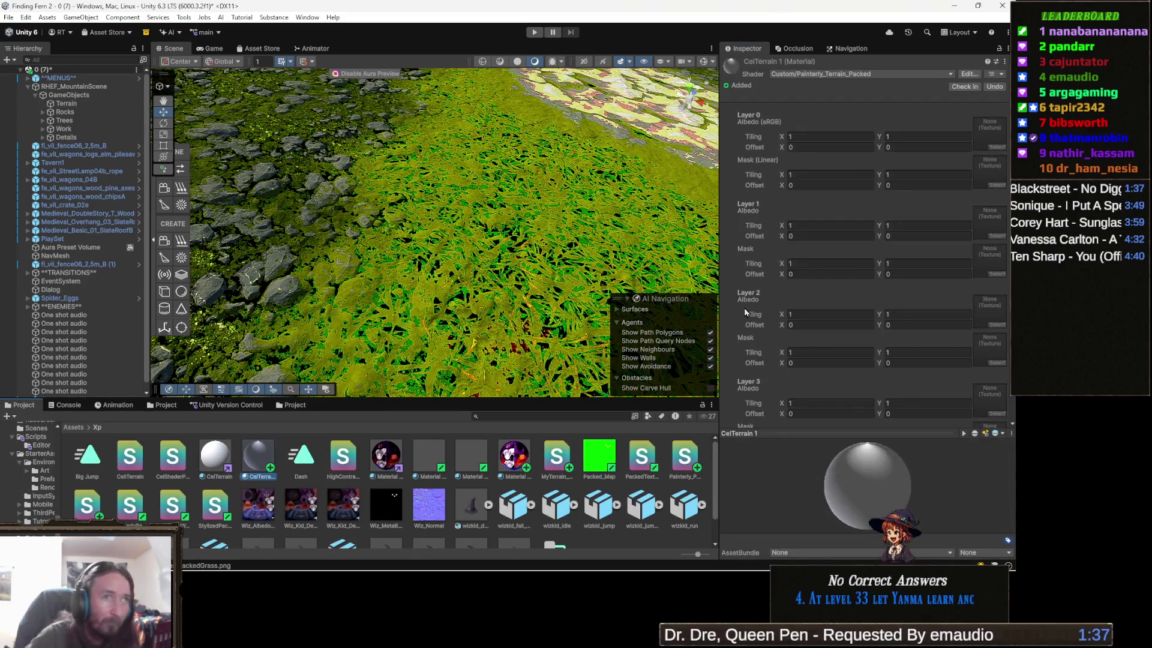
{"action": "scroll", "coordinate": [934, 205], "scroll_direction": "down", "scroll_amount": 2}
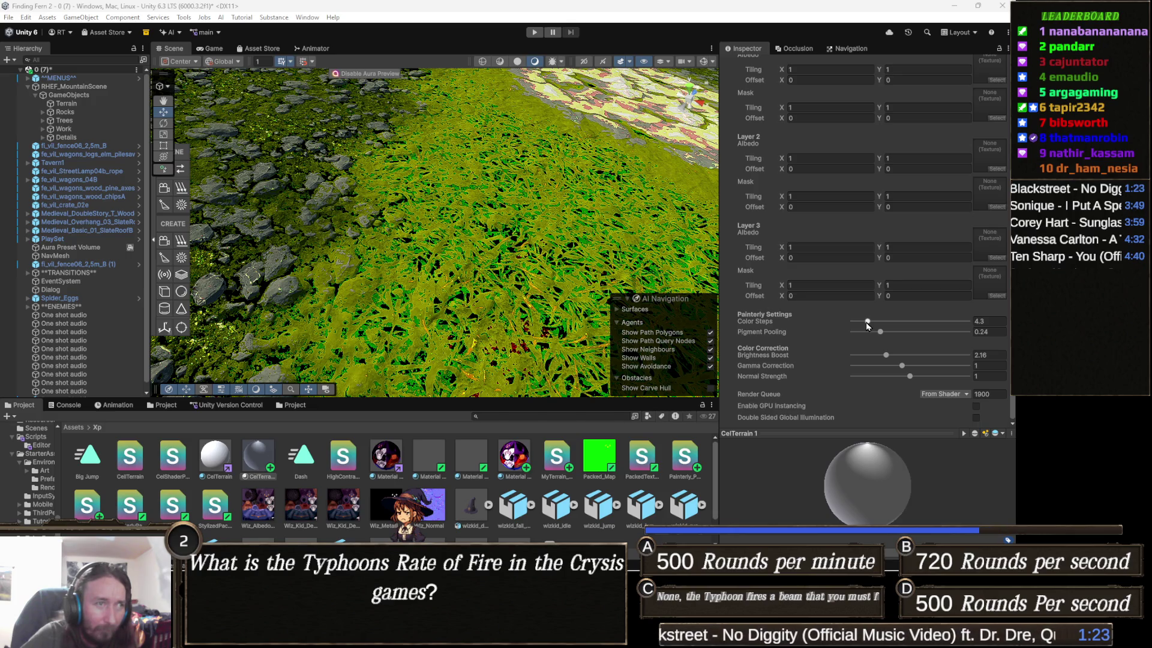
{"action": "left_click_drag", "start_coordinate": [867, 322], "coordinate": [907, 322]}
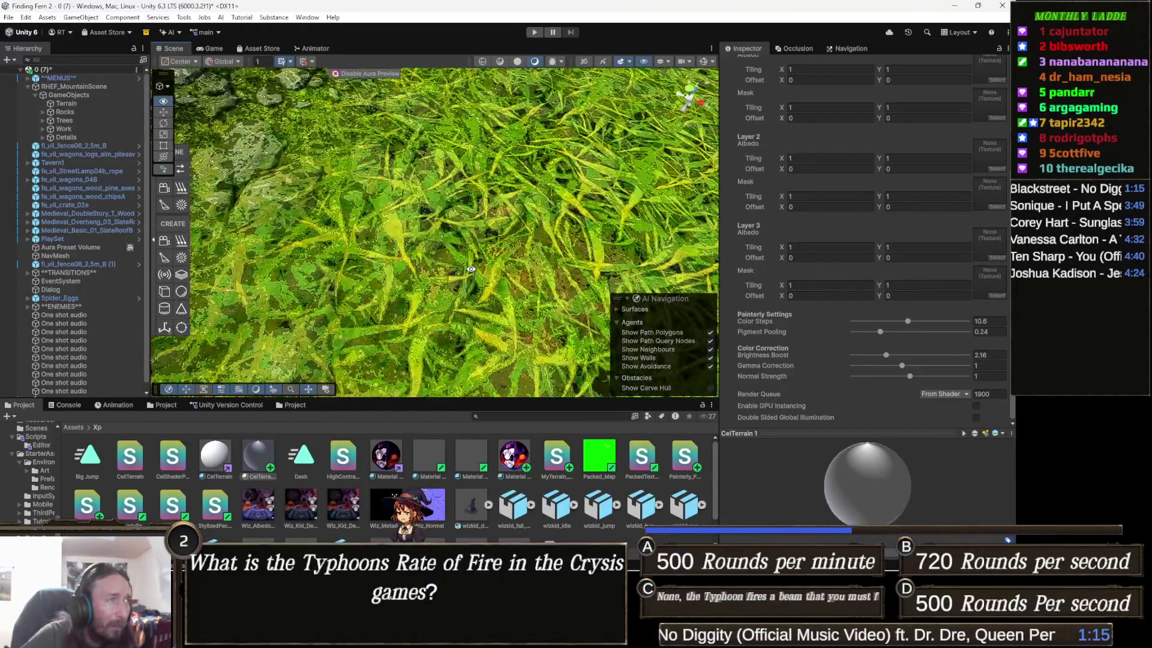
Fly in and out over the grass to check the new painterly shading
{"action": "key", "text": "w"}
{"action": "key", "text": "s"}
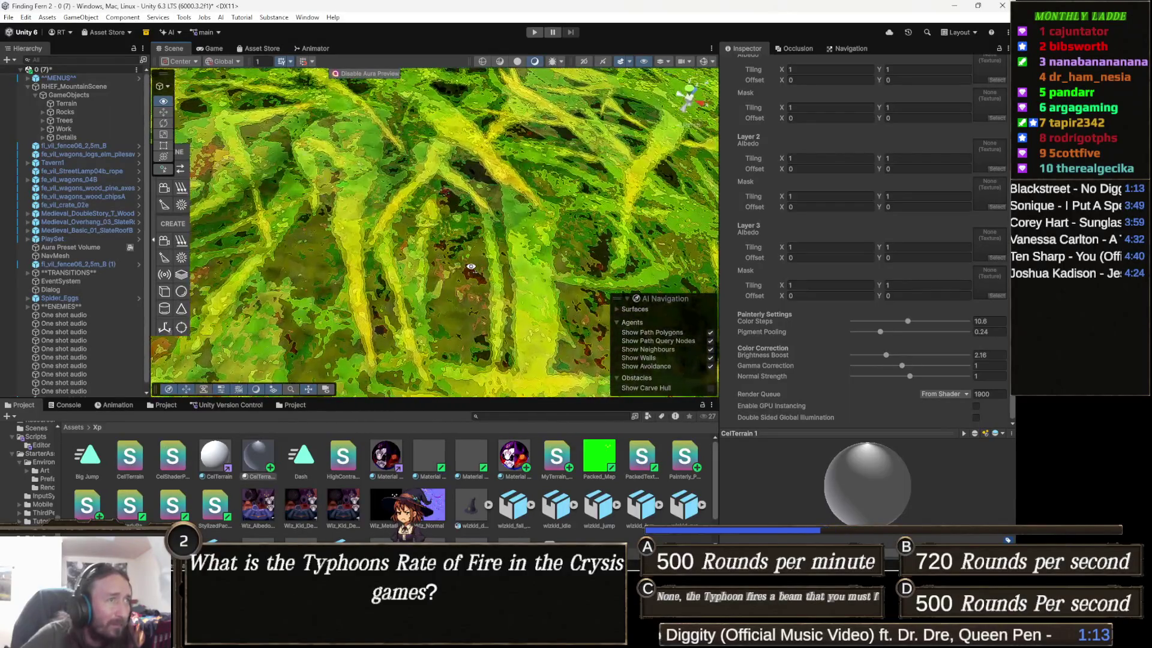
{"action": "key", "text": "w"}
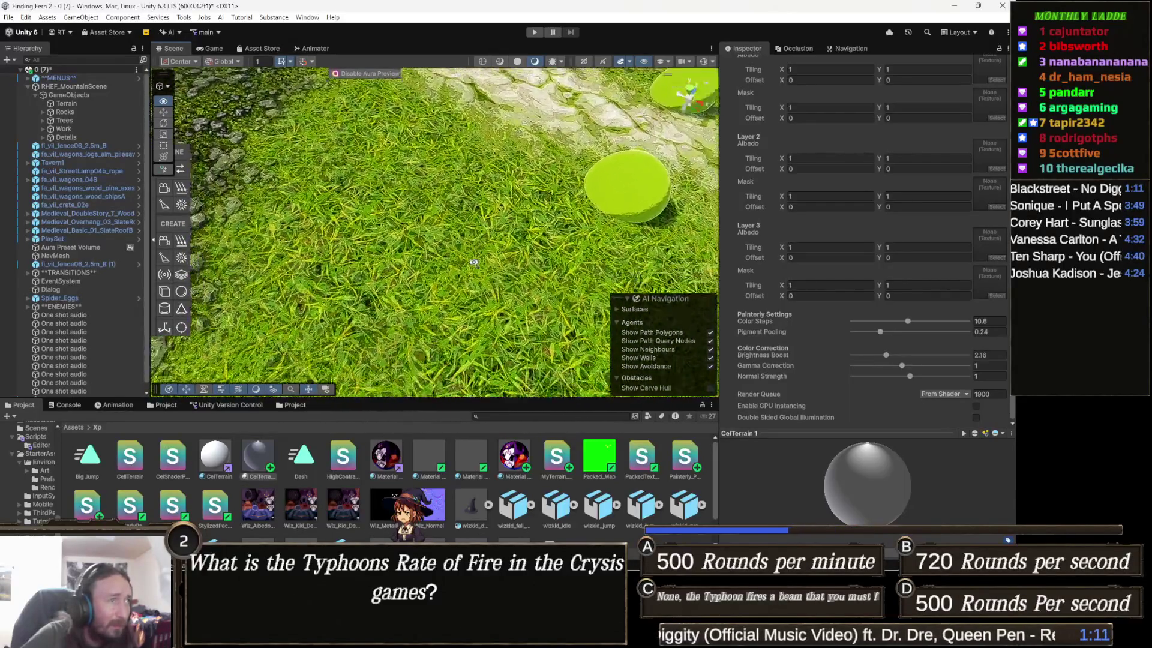
{"action": "key", "text": "w"}
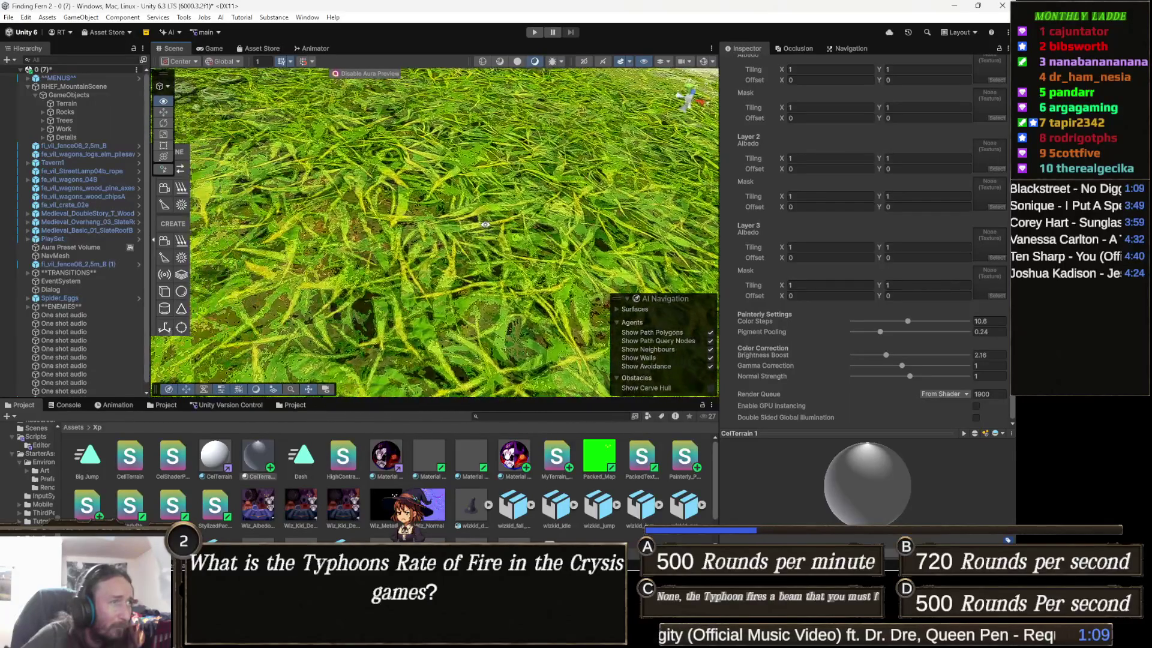
{"action": "key", "text": "s"}
{"action": "key", "text": "w"}
{"action": "key", "text": "s"}
Inspect the rocks and stone path, then push Color Steps up to 15.19
{"action": "left_click_drag", "start_coordinate": [474, 206], "coordinate": [540, 177]}
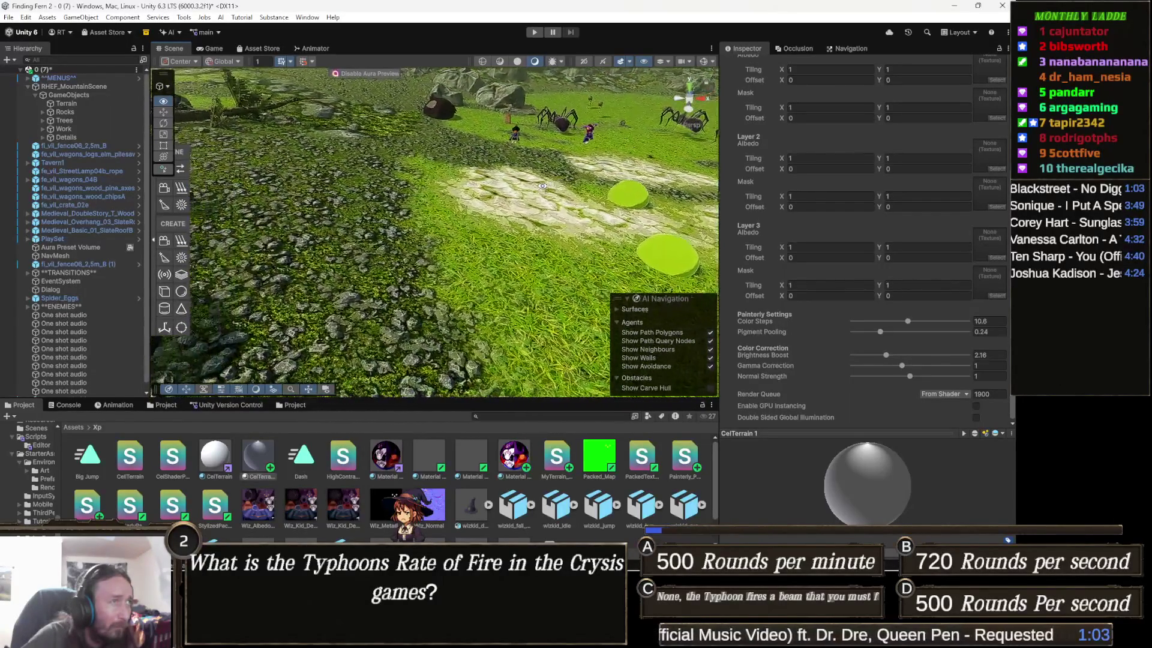
{"action": "left_click_drag", "start_coordinate": [562, 220], "coordinate": [456, 262]}
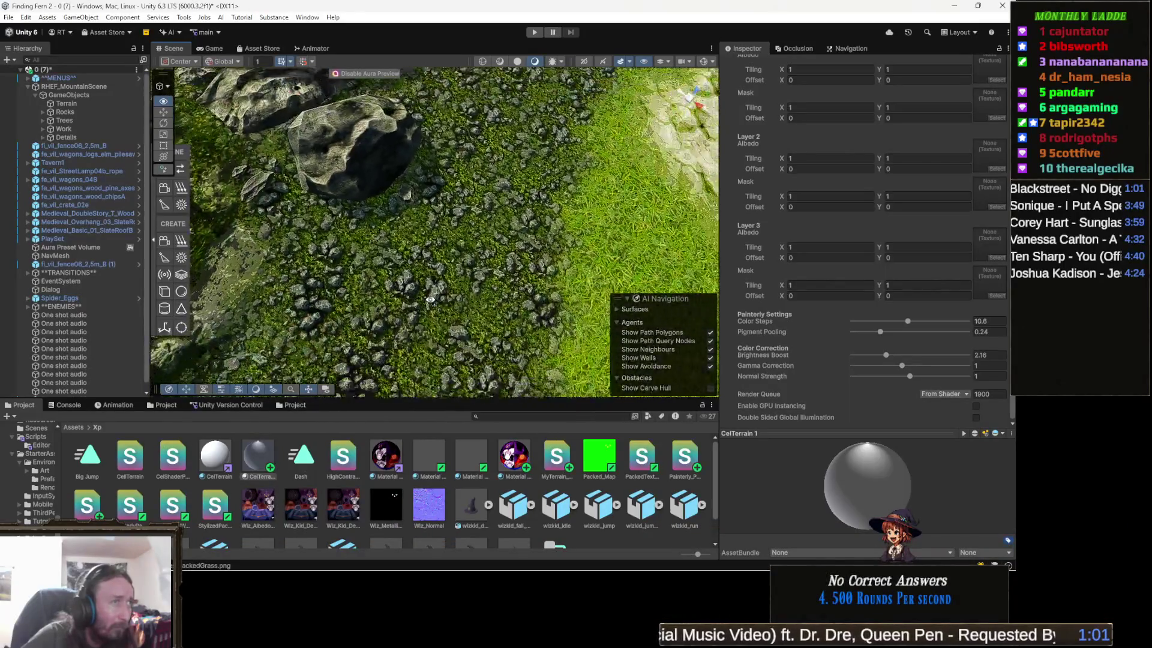
{"action": "key", "text": "d"}
{"action": "key", "text": "w"}
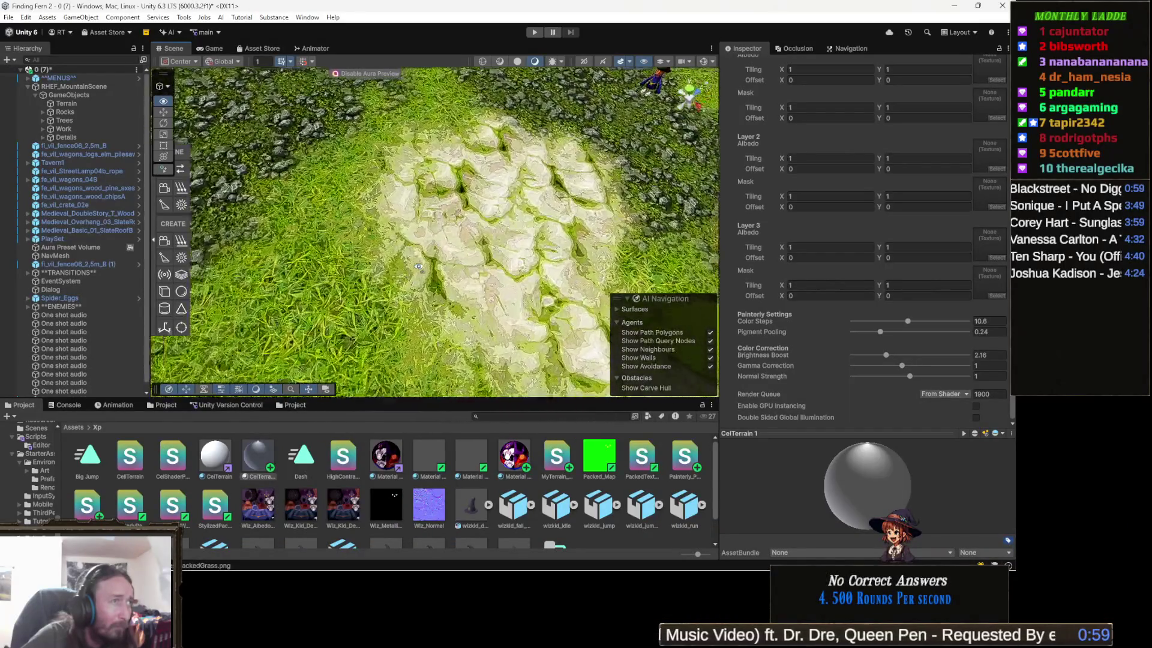
{"action": "key", "text": "w"}
{"action": "key", "text": "s"}
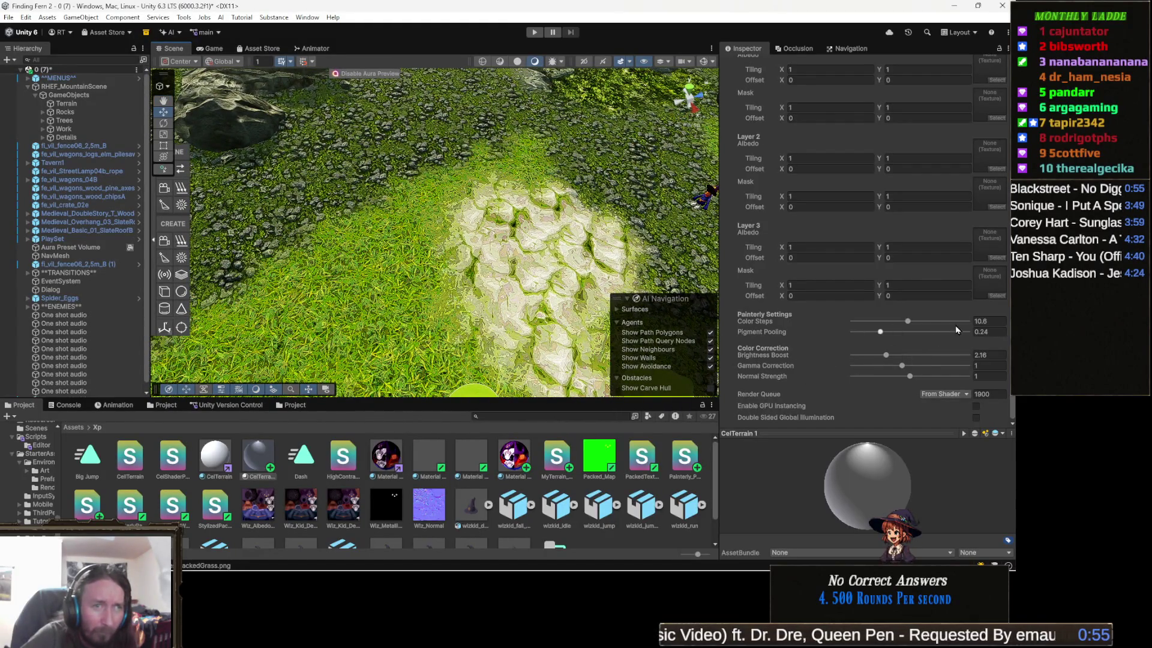
{"action": "mouse_move", "coordinate": [920, 322]}
{"action": "left_mouse_down"}
{"action": "mouse_move", "coordinate": [976, 323]}
{"action": "mouse_move", "coordinate": [906, 331]}
{"action": "mouse_move", "coordinate": [936, 330]}
{"action": "left_mouse_up"}
{"action": "scroll", "coordinate": [433, 237], "scroll_direction": "up", "scroll_amount": 5}
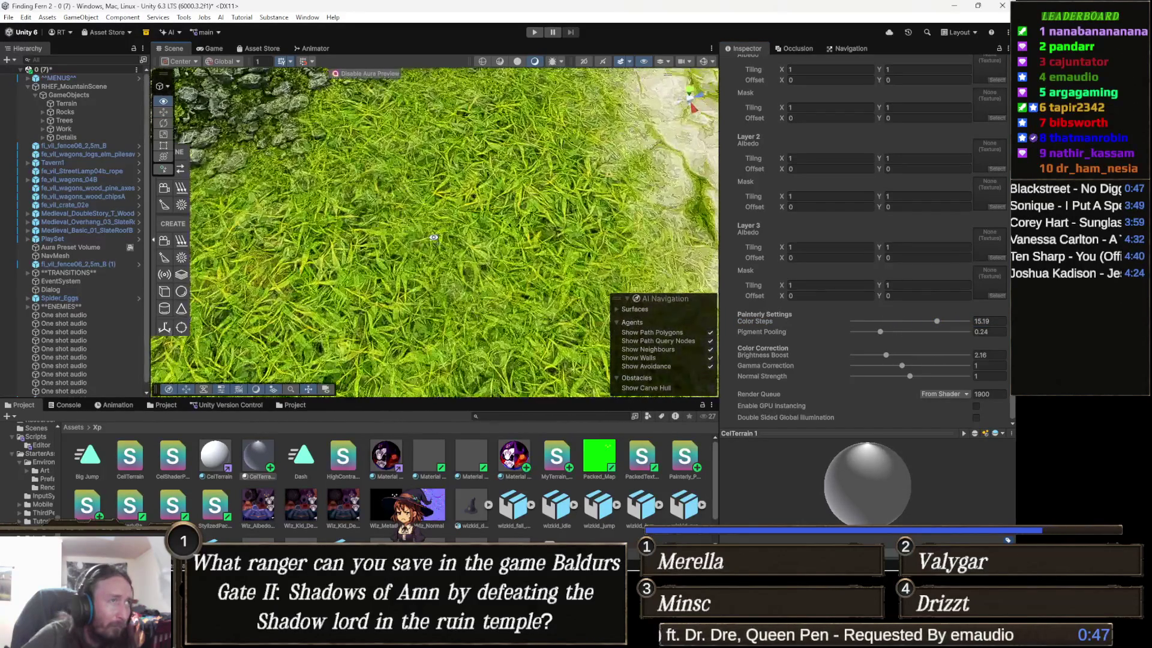
{"action": "scroll", "coordinate": [581, 313], "scroll_direction": "down", "scroll_amount": 5}
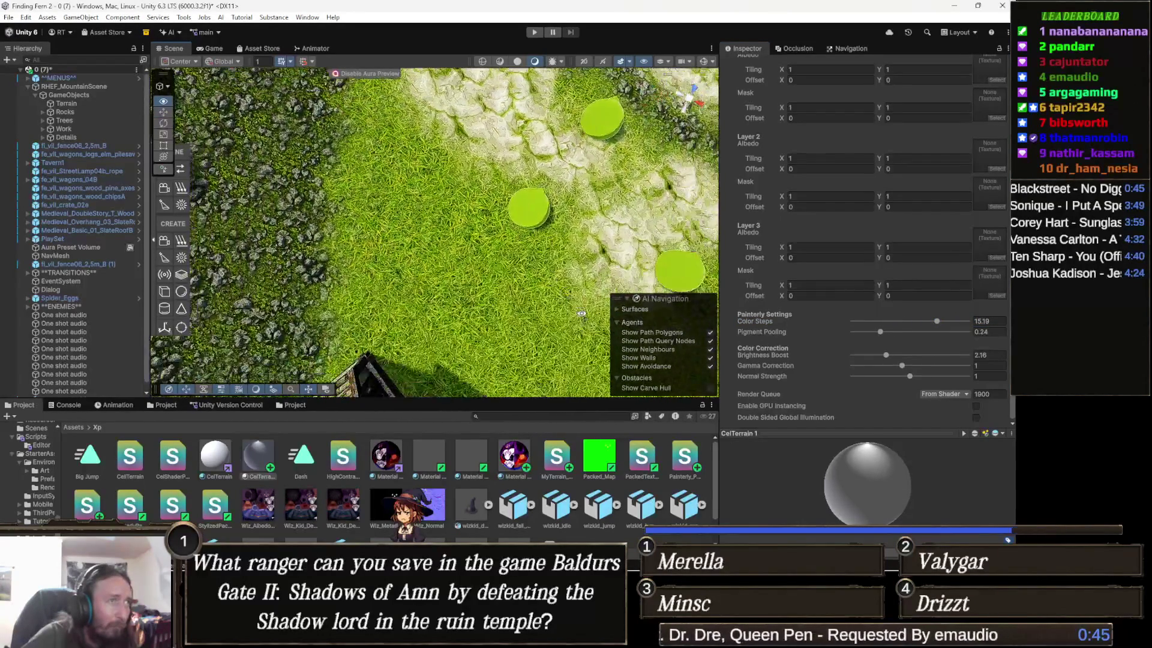
{"action": "mouse_move", "coordinate": [581, 313]}
{"action": "left_mouse_down"}
{"action": "mouse_move", "coordinate": [492, 260]}
{"action": "mouse_move", "coordinate": [360, 246]}
{"action": "mouse_move", "coordinate": [289, 296]}
{"action": "mouse_move", "coordinate": [313, 280]}
{"action": "left_mouse_up"}
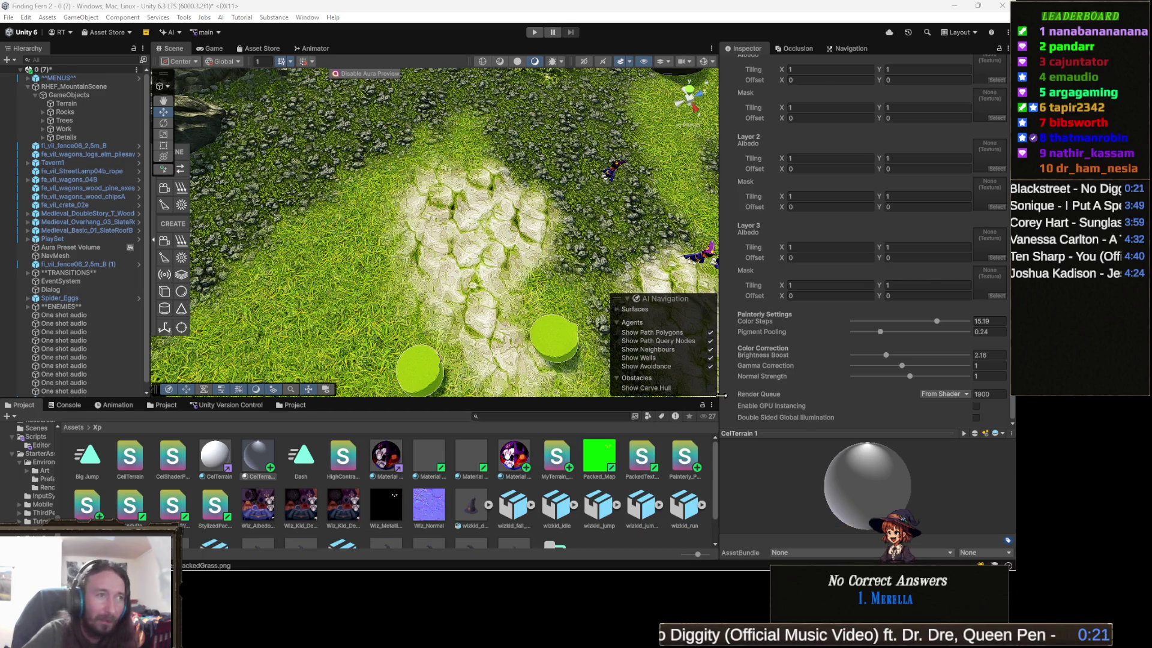
{"action": "mouse_move", "coordinate": [507, 294]}
{"action": "left_mouse_down"}
{"action": "mouse_move", "coordinate": [504, 340]}
{"action": "mouse_move", "coordinate": [525, 353]}
{"action": "mouse_move", "coordinate": [581, 289]}
{"action": "mouse_move", "coordinate": [561, 224]}
{"action": "mouse_move", "coordinate": [556, 258]}
{"action": "mouse_move", "coordinate": [608, 263]}
{"action": "mouse_move", "coordinate": [634, 245]}
{"action": "left_mouse_up"}
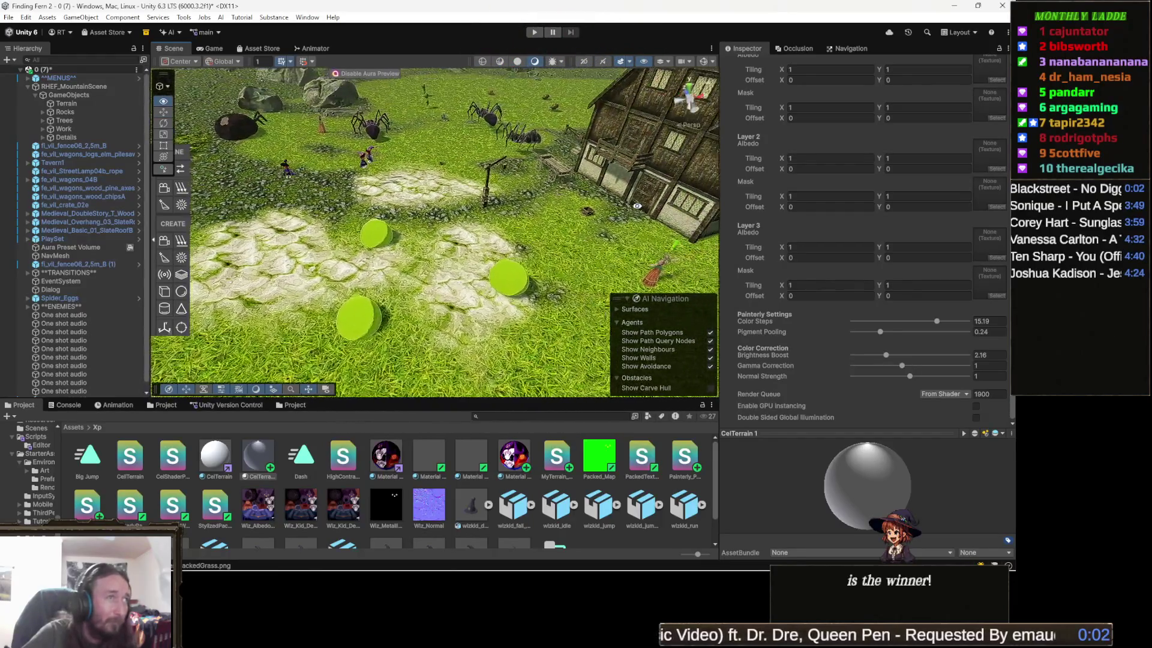
{"action": "mouse_move", "coordinate": [637, 206]}
{"action": "left_mouse_down"}
{"action": "mouse_move", "coordinate": [439, 145]}
{"action": "mouse_move", "coordinate": [359, 187]}
{"action": "mouse_move", "coordinate": [383, 208]}
{"action": "mouse_move", "coordinate": [484, 237]}
{"action": "left_mouse_up"}
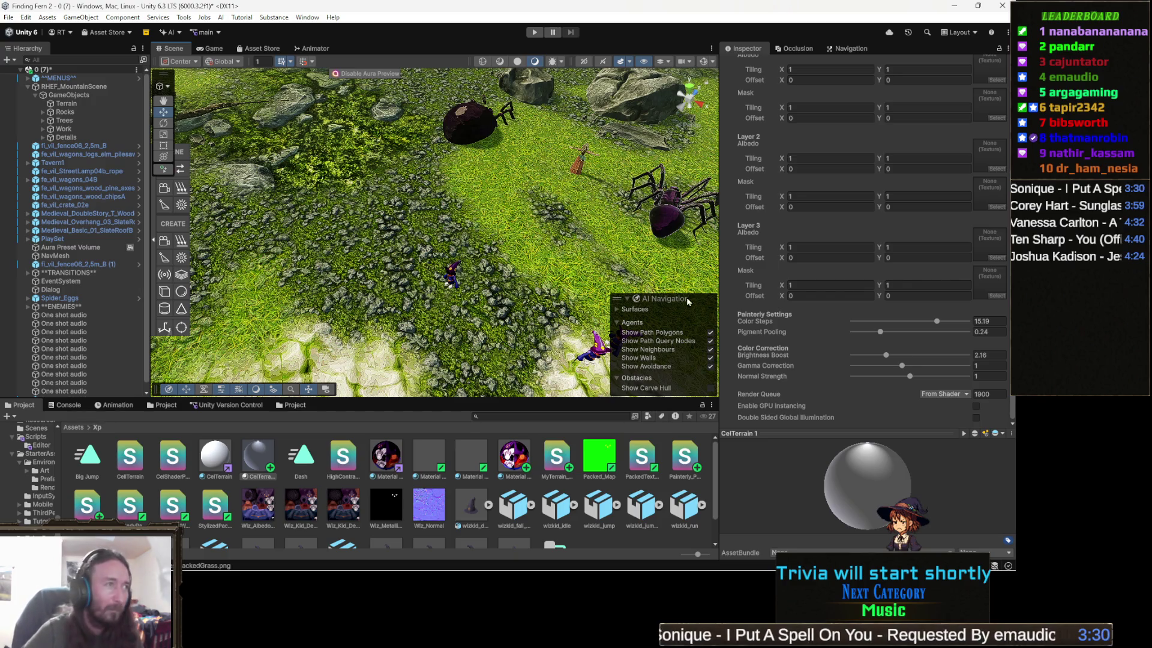
Orbit over the rocky grass area, then open ExportedTextures in the Project panel and bring up its Create menu
{"action": "mouse_move", "coordinate": [546, 264]}
{"action": "left_mouse_down"}
{"action": "mouse_move", "coordinate": [502, 286]}
{"action": "mouse_move", "coordinate": [545, 336]}
{"action": "mouse_move", "coordinate": [528, 320]}
{"action": "left_mouse_up"}
{"action": "scroll", "coordinate": [528, 319], "scroll_direction": "up", "scroll_amount": 5}
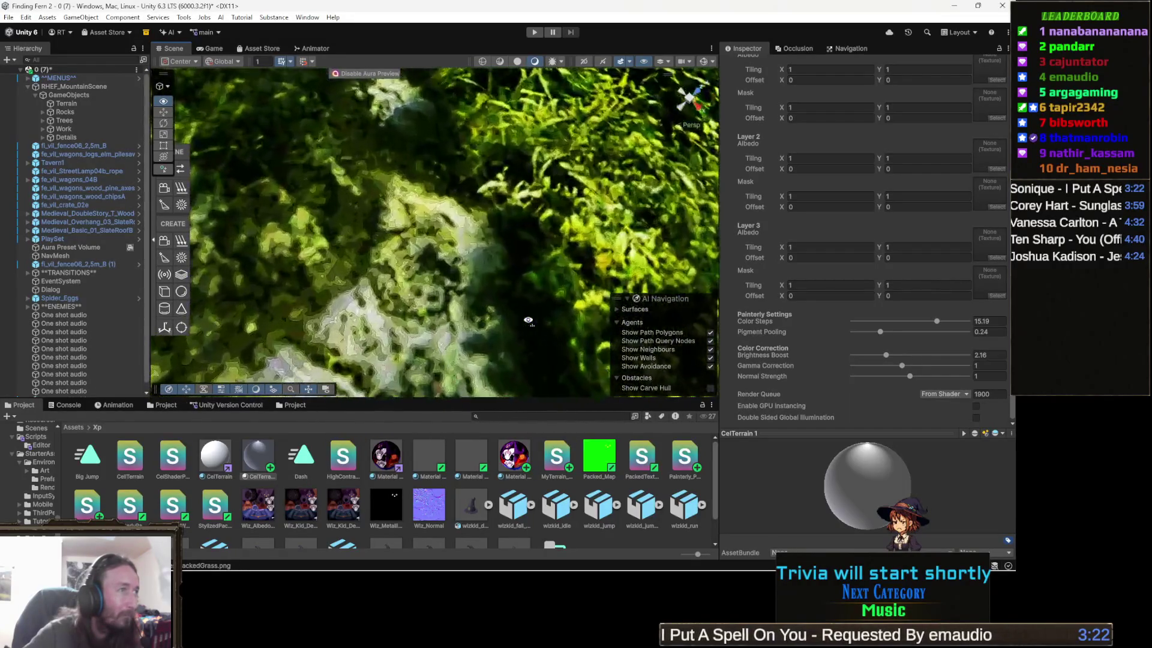
{"action": "mouse_move", "coordinate": [543, 297]}
{"action": "left_mouse_down"}
{"action": "mouse_move", "coordinate": [642, 237]}
{"action": "mouse_move", "coordinate": [603, 240]}
{"action": "left_mouse_up"}
{"action": "scroll", "coordinate": [603, 240], "scroll_direction": "down", "scroll_amount": 3}
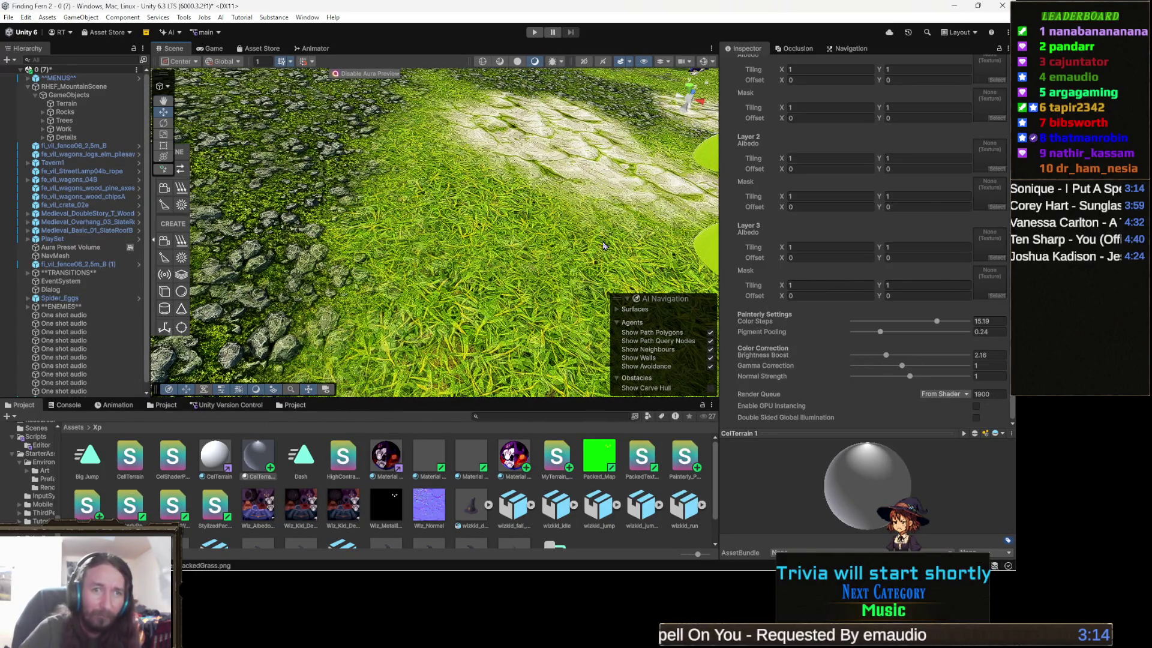
{"action": "left_click_drag", "start_coordinate": [591, 239], "coordinate": [574, 289]}
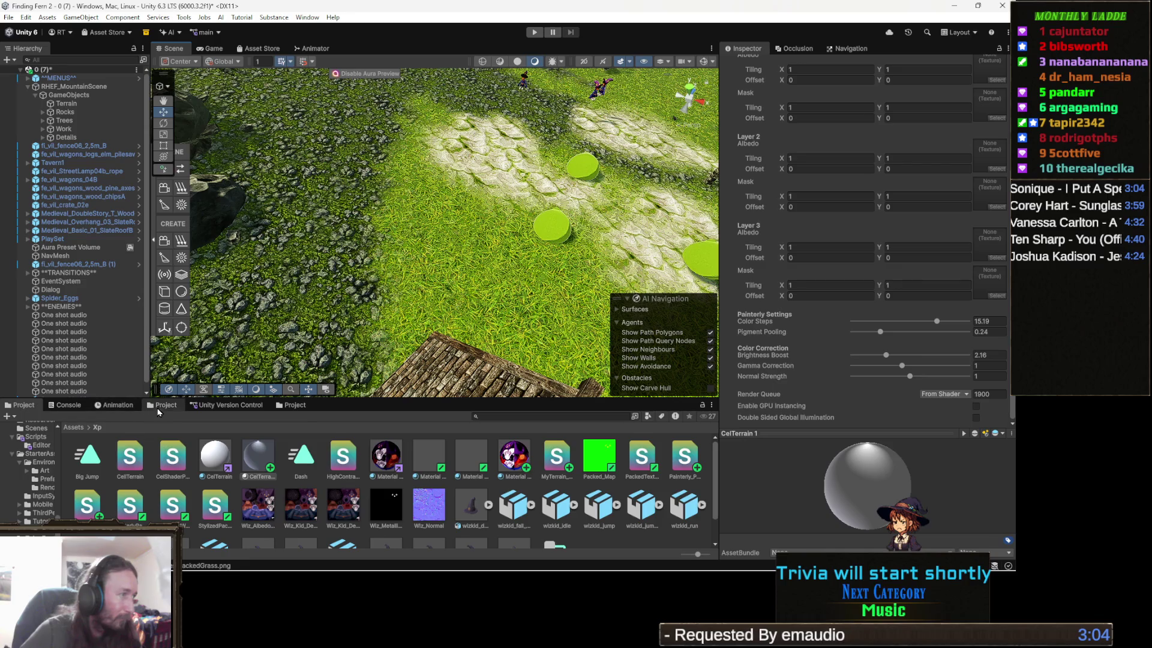
{"action": "left_click", "coordinate": [302, 407]}
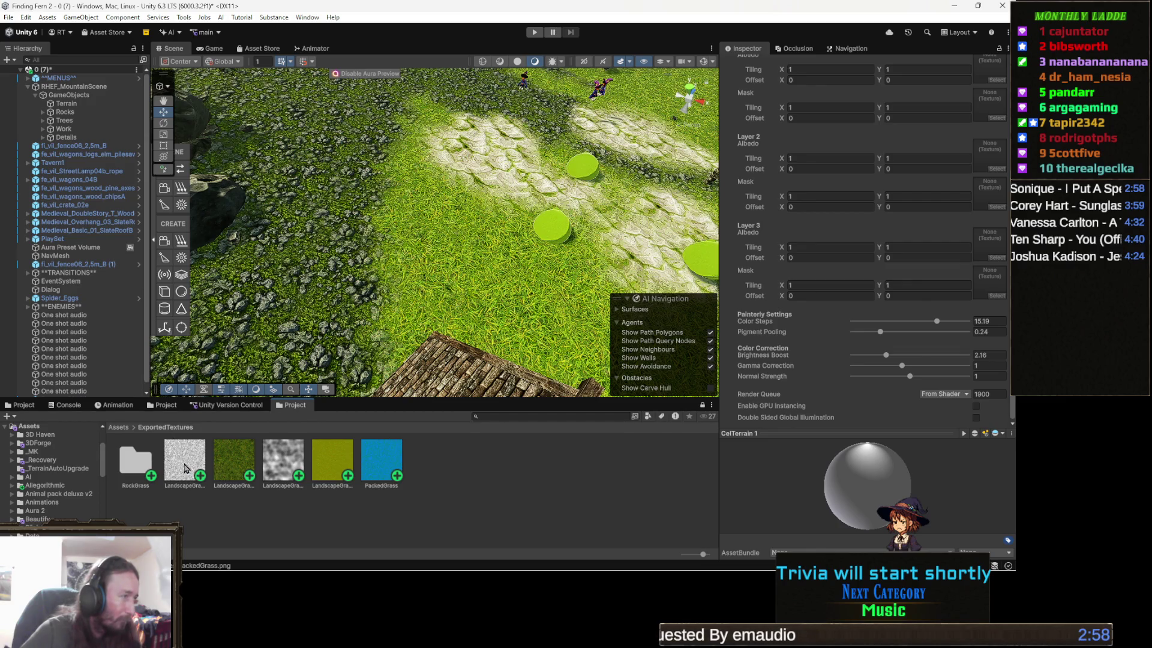
{"action": "right_click", "coordinate": [244, 520]}
Create a new folder named Grass inside ExportedTextures
{"action": "mouse_move", "coordinate": [314, 188]}
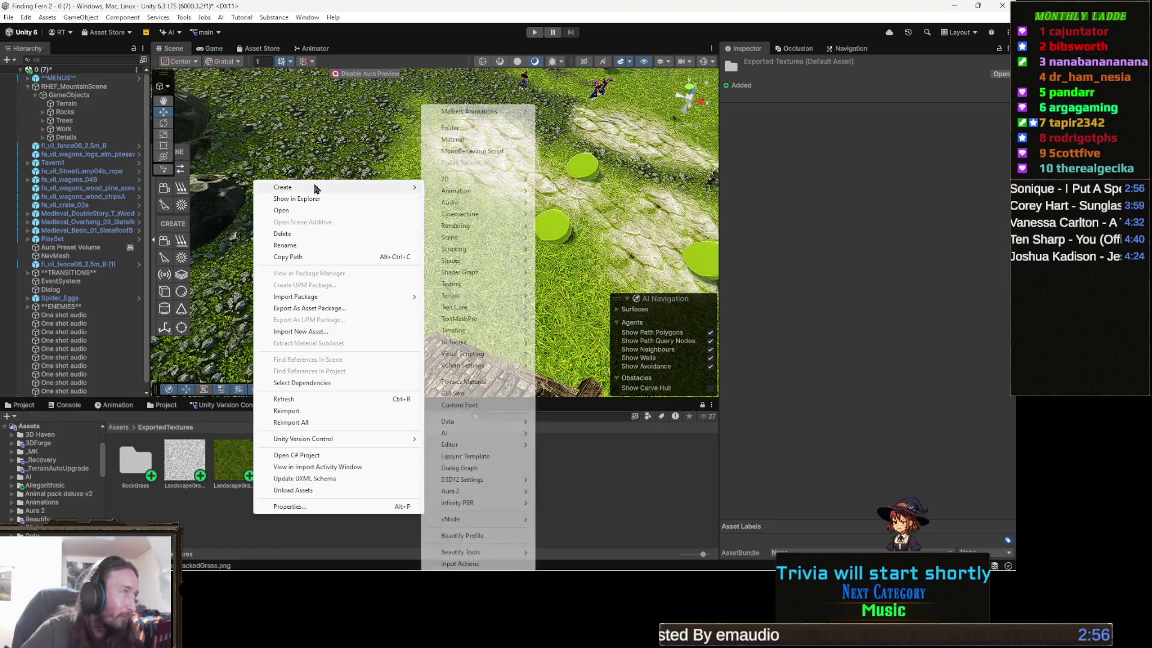
{"action": "left_click", "coordinate": [467, 128]}
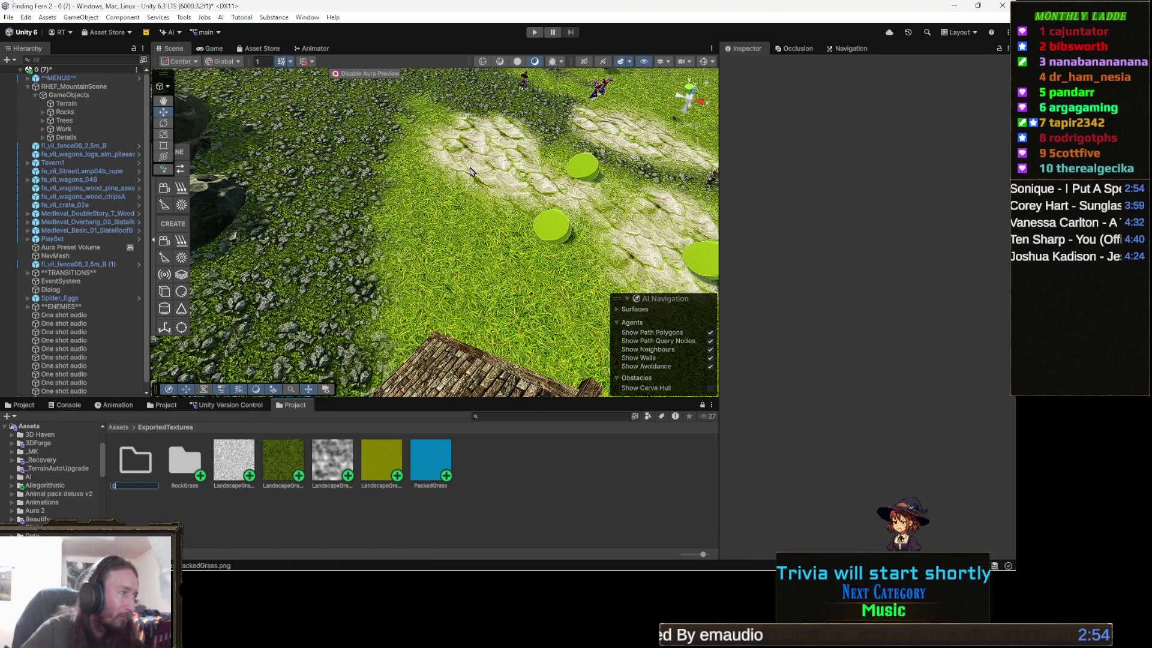
{"action": "type", "text": "Grass"}
{"action": "key", "text": "Return"}
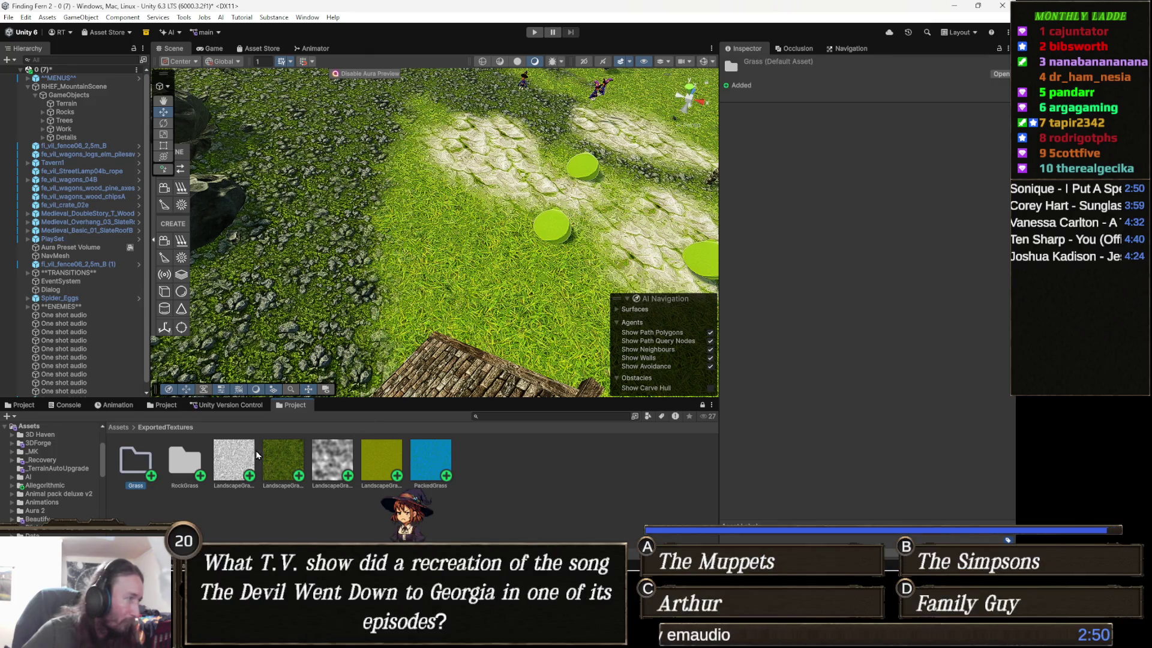
Move the five grass textures, LandscapeGrass maps through PackedGrass, into the Grass folder
{"action": "left_click", "coordinate": [251, 467]}
{"action": "left_click", "coordinate": [438, 468], "text": "shift"}
{"action": "mouse_move", "coordinate": [438, 467]}
{"action": "left_mouse_down"}
{"action": "mouse_move", "coordinate": [241, 467]}
{"action": "mouse_move", "coordinate": [146, 487]}
{"action": "mouse_move", "coordinate": [135, 456]}
{"action": "left_mouse_up"}
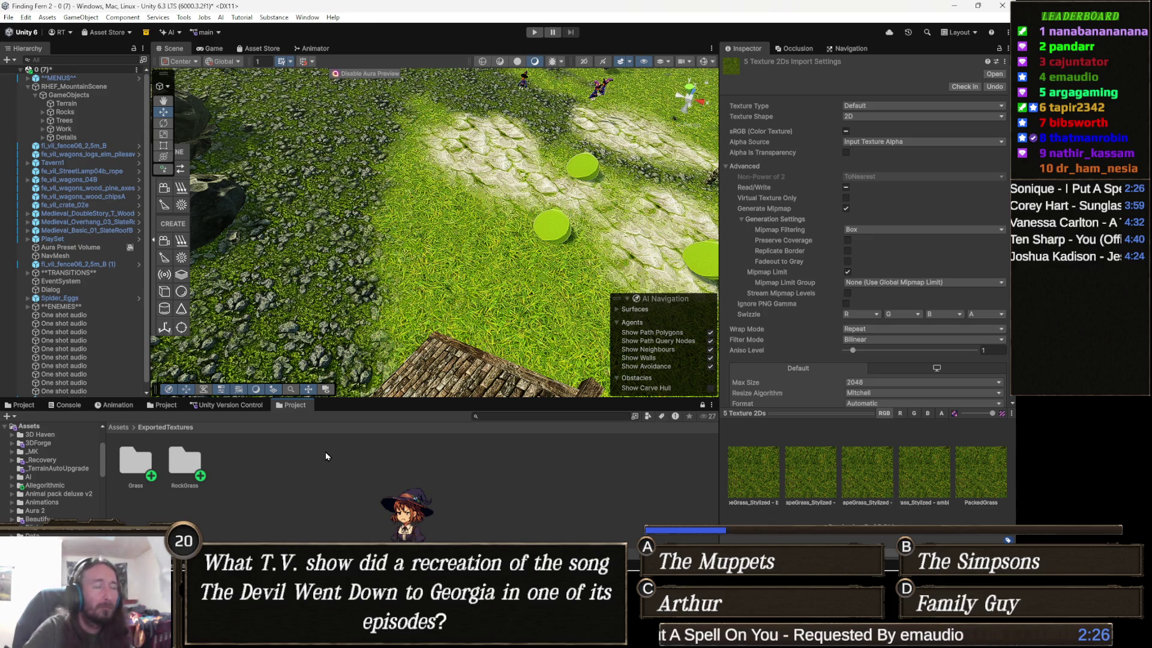
{"action": "left_click_drag", "start_coordinate": [537, 281], "coordinate": [524, 336]}
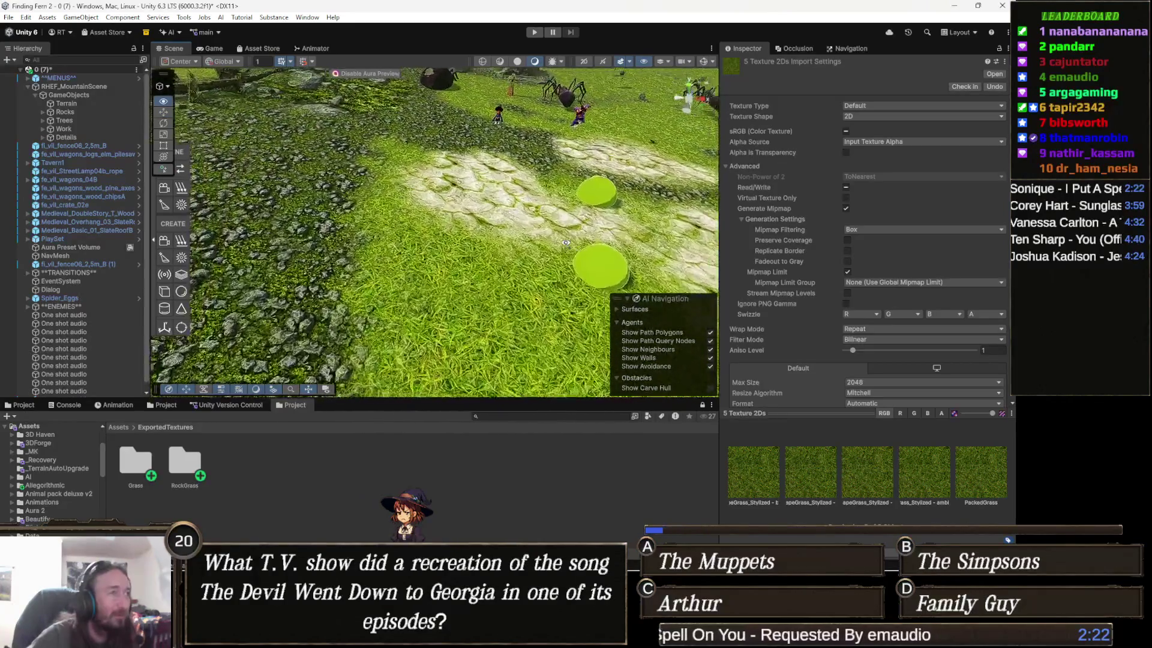
{"action": "left_click_drag", "start_coordinate": [566, 242], "coordinate": [529, 228]}
{"action": "left_click_drag", "start_coordinate": [398, 238], "coordinate": [393, 253]}
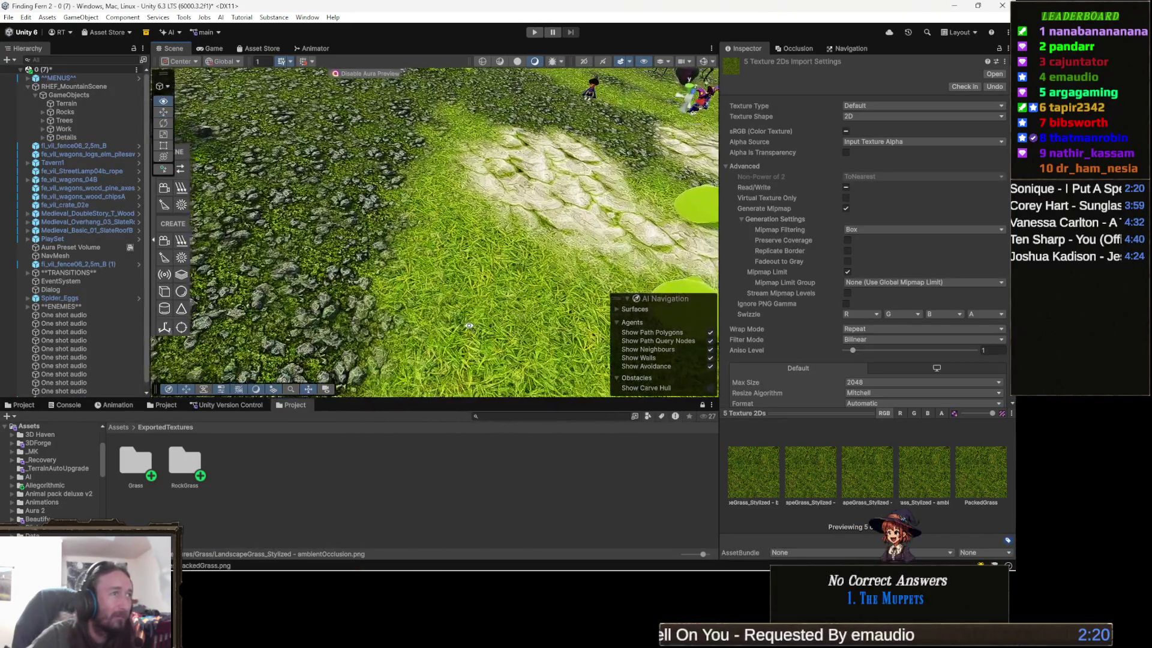
{"action": "left_click_drag", "start_coordinate": [469, 325], "coordinate": [514, 333]}
{"action": "left_click_drag", "start_coordinate": [513, 376], "coordinate": [487, 294]}
{"action": "mouse_move", "coordinate": [457, 376]}
{"action": "left_mouse_down"}
{"action": "mouse_move", "coordinate": [428, 301]}
{"action": "mouse_move", "coordinate": [498, 297]}
{"action": "mouse_move", "coordinate": [481, 313]}
{"action": "mouse_move", "coordinate": [441, 305]}
{"action": "mouse_move", "coordinate": [551, 308]}
{"action": "left_mouse_up"}
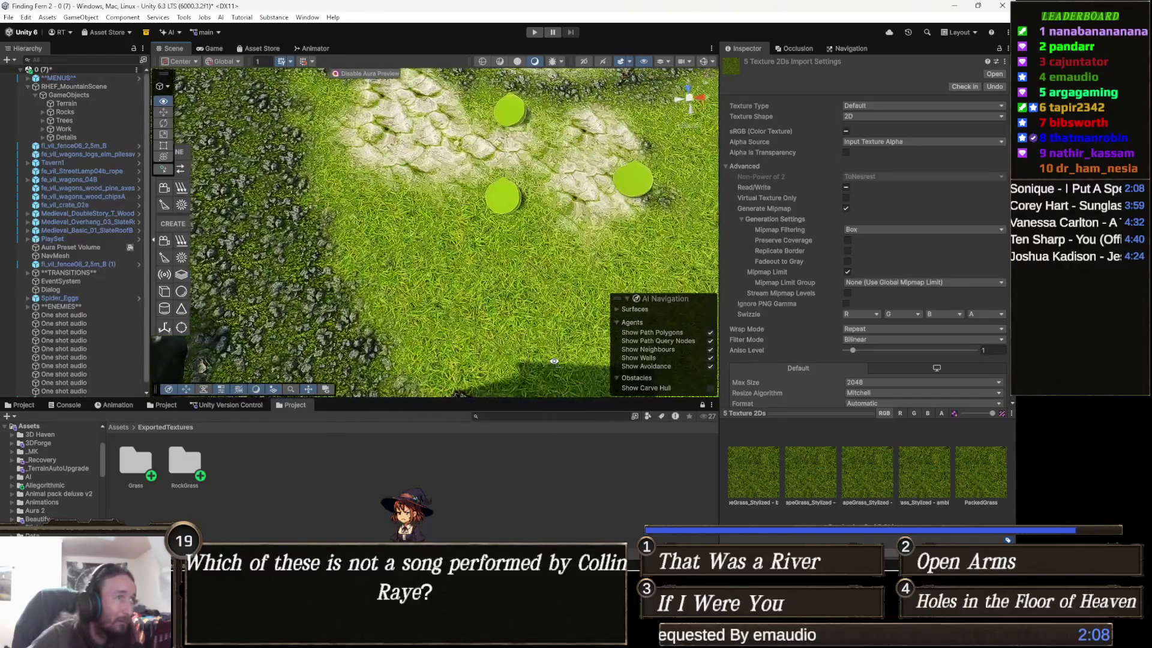
{"action": "left_click_drag", "start_coordinate": [554, 362], "coordinate": [562, 385]}
{"action": "scroll", "coordinate": [564, 385], "scroll_direction": "up", "scroll_amount": 3}
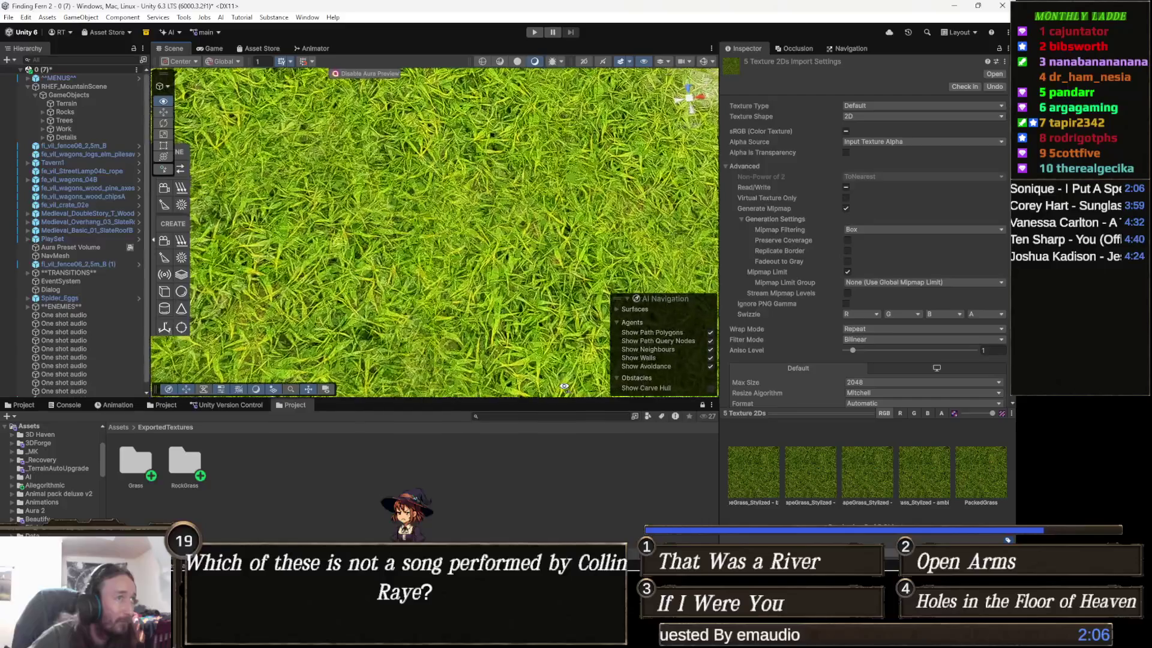
{"action": "scroll", "coordinate": [564, 384], "scroll_direction": "down", "scroll_amount": 3}
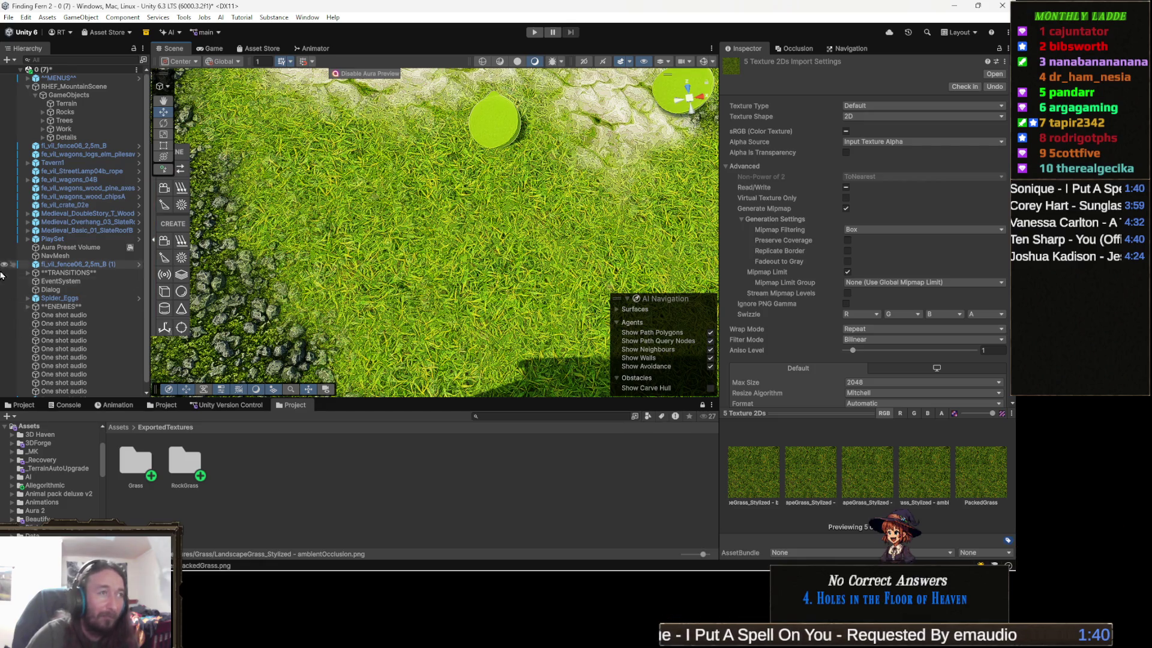
{"action": "left_click", "coordinate": [164, 327]}
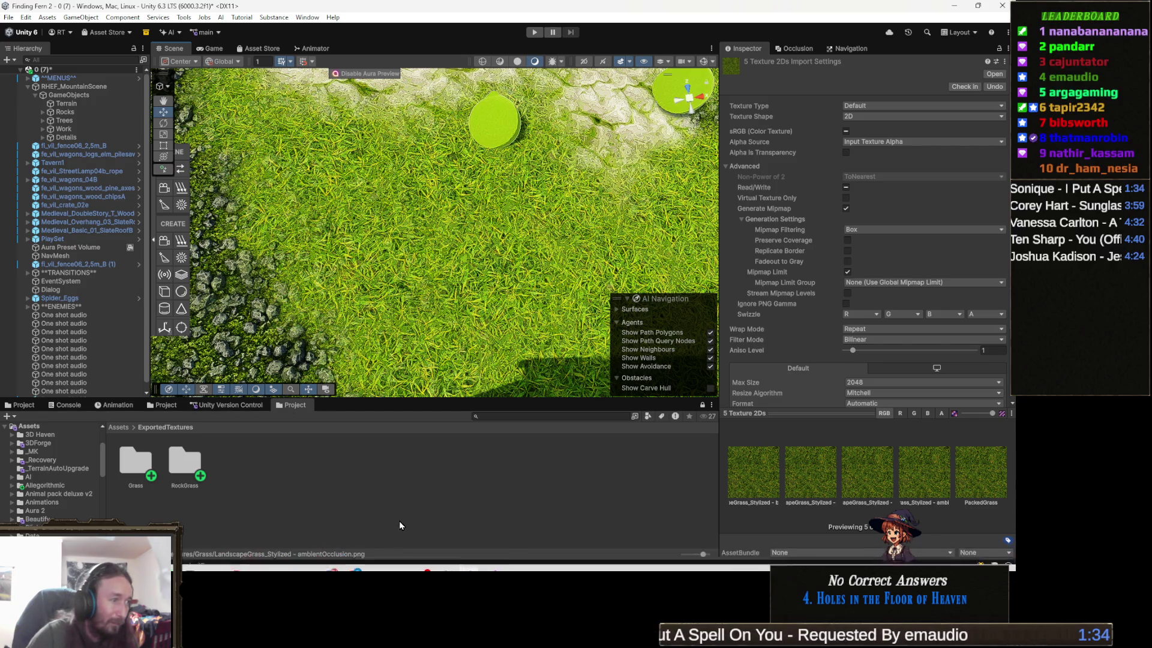
{"action": "mouse_move", "coordinate": [377, 566]}
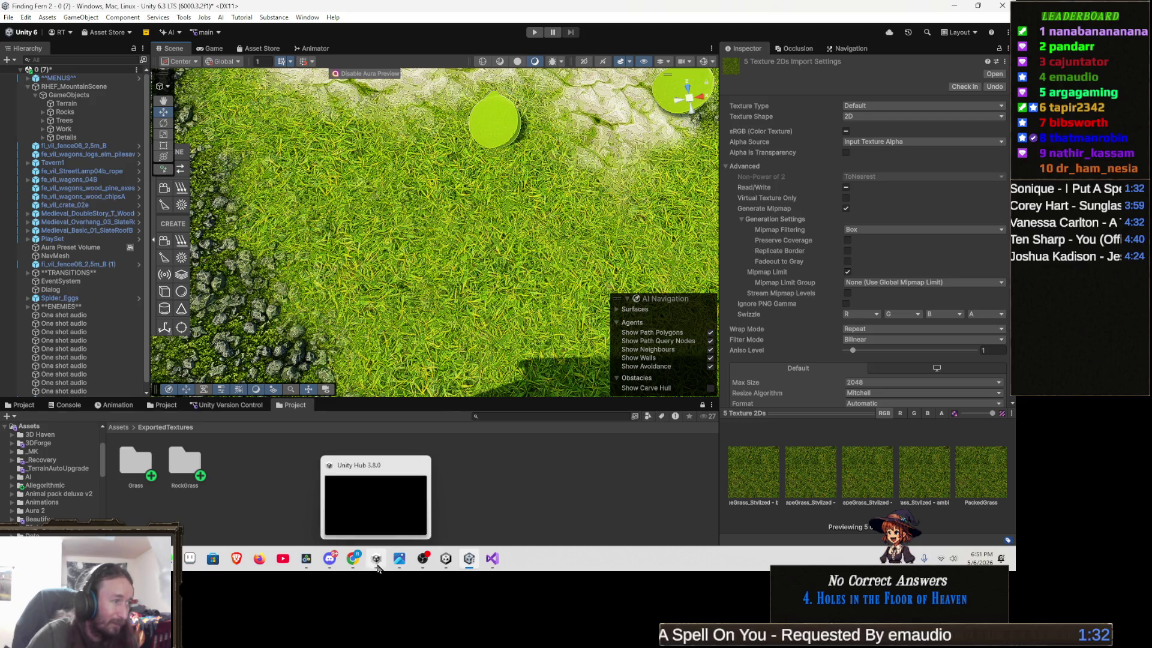
{"action": "mouse_move", "coordinate": [483, 280]}
{"action": "left_mouse_down"}
{"action": "mouse_move", "coordinate": [405, 261]}
{"action": "mouse_move", "coordinate": [352, 282]}
{"action": "mouse_move", "coordinate": [359, 246]}
{"action": "mouse_move", "coordinate": [490, 211]}
{"action": "left_mouse_up"}
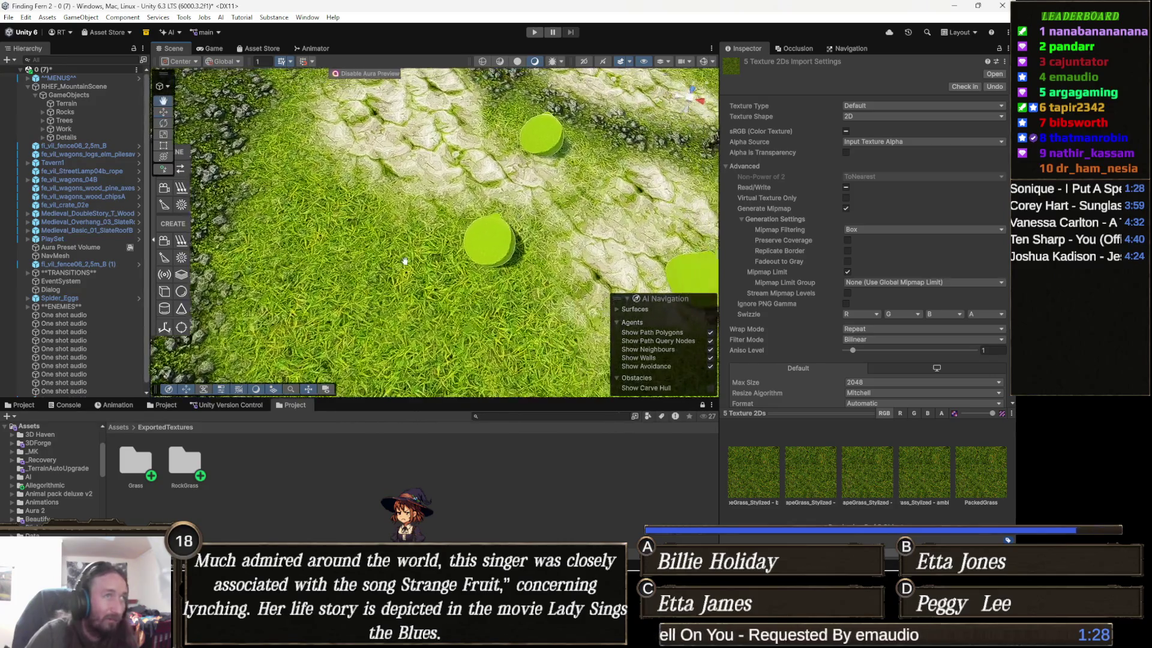
{"action": "scroll", "coordinate": [489, 211], "scroll_direction": "down", "scroll_amount": 5}
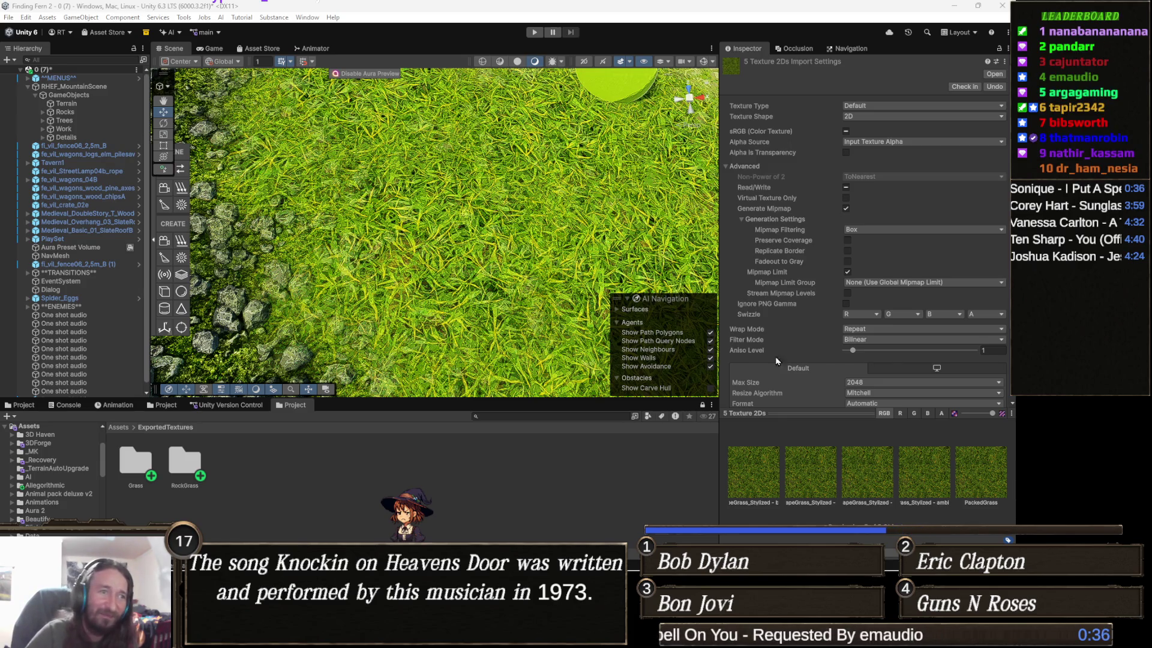
{"action": "mouse_move", "coordinate": [517, 272]}
{"action": "left_mouse_down"}
{"action": "mouse_move", "coordinate": [500, 238]}
{"action": "mouse_move", "coordinate": [486, 282]}
{"action": "mouse_move", "coordinate": [477, 267]}
{"action": "mouse_move", "coordinate": [503, 309]}
{"action": "left_mouse_up"}
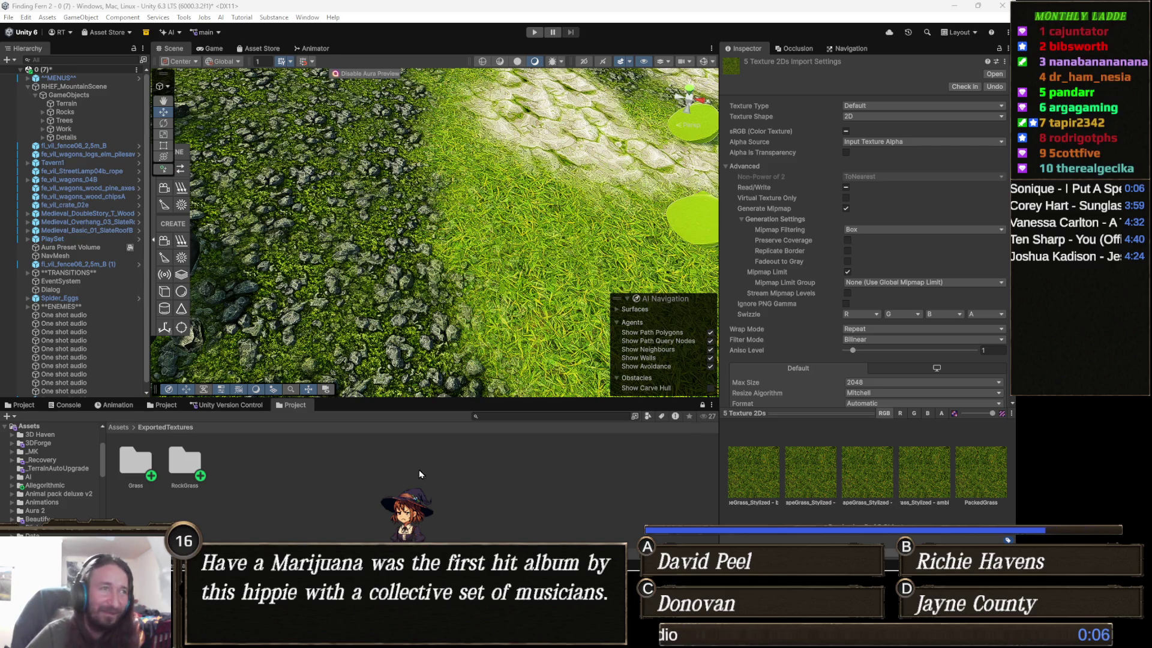
{"action": "scroll", "coordinate": [409, 319], "scroll_direction": "down", "scroll_amount": 3}
Switch from Unity to the Chrome window showing the TeeVeedle X-Men result
{"action": "scroll", "coordinate": [408, 319], "scroll_direction": "up", "scroll_amount": 3}
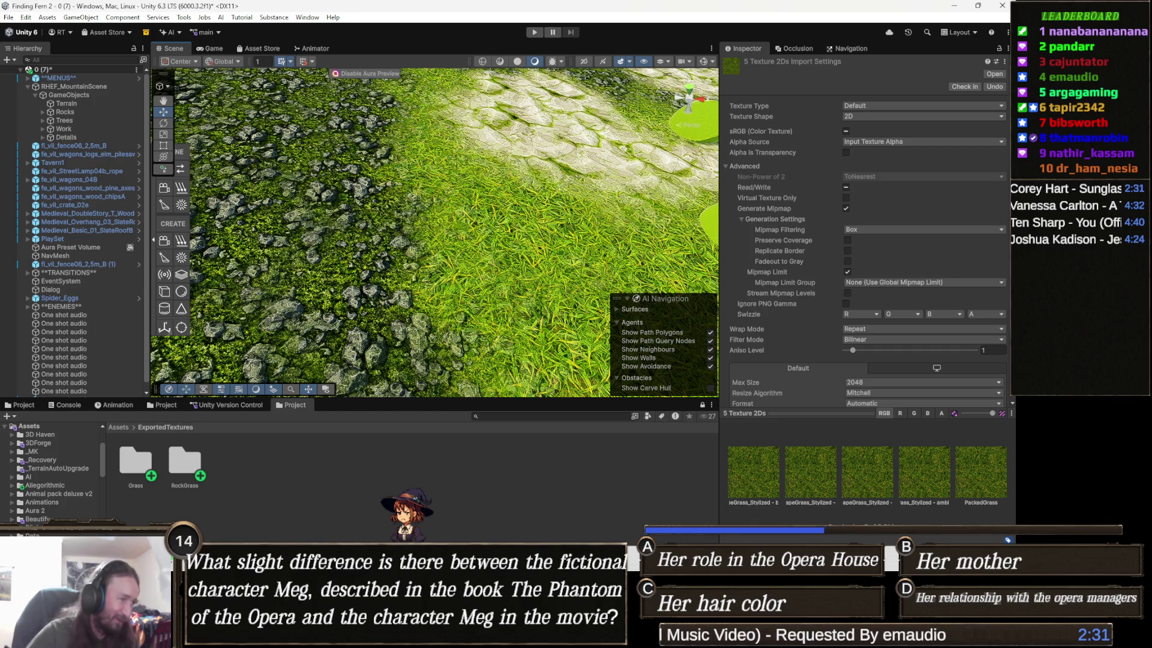
{"action": "mouse_move", "coordinate": [352, 635]}
{"action": "left_click", "coordinate": [409, 504]}
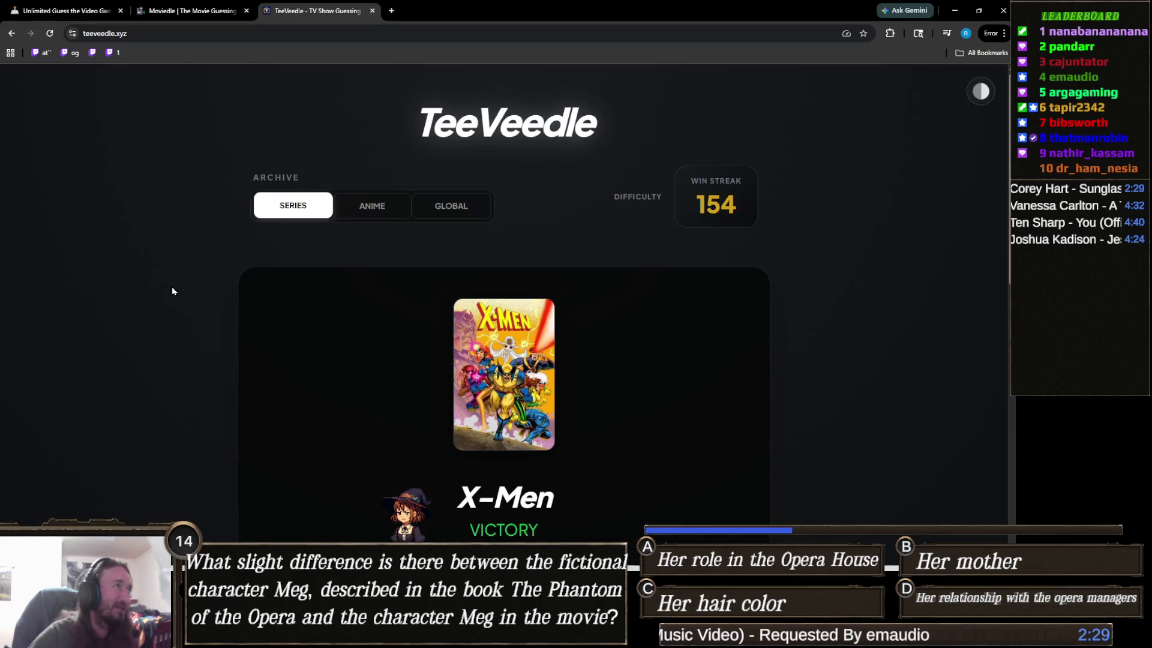
View the solved Resident Evil 7: Biohazard Gamedle tab, then return to the Unity editor
{"action": "left_click", "coordinate": [66, 9]}
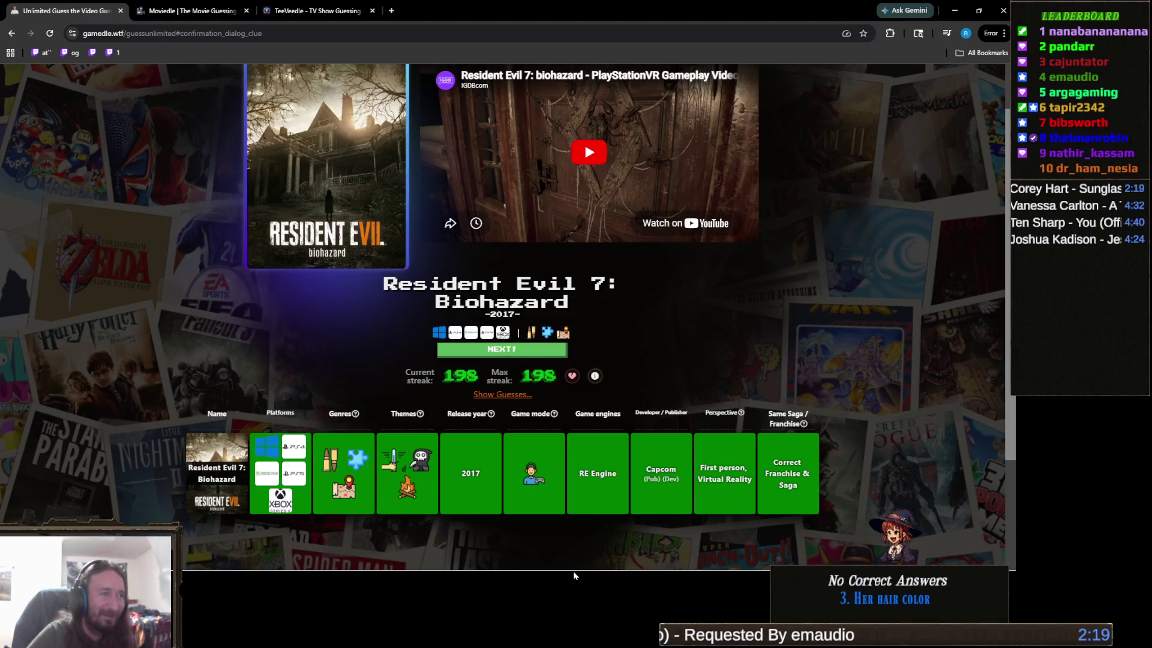
{"action": "mouse_move", "coordinate": [450, 566]}
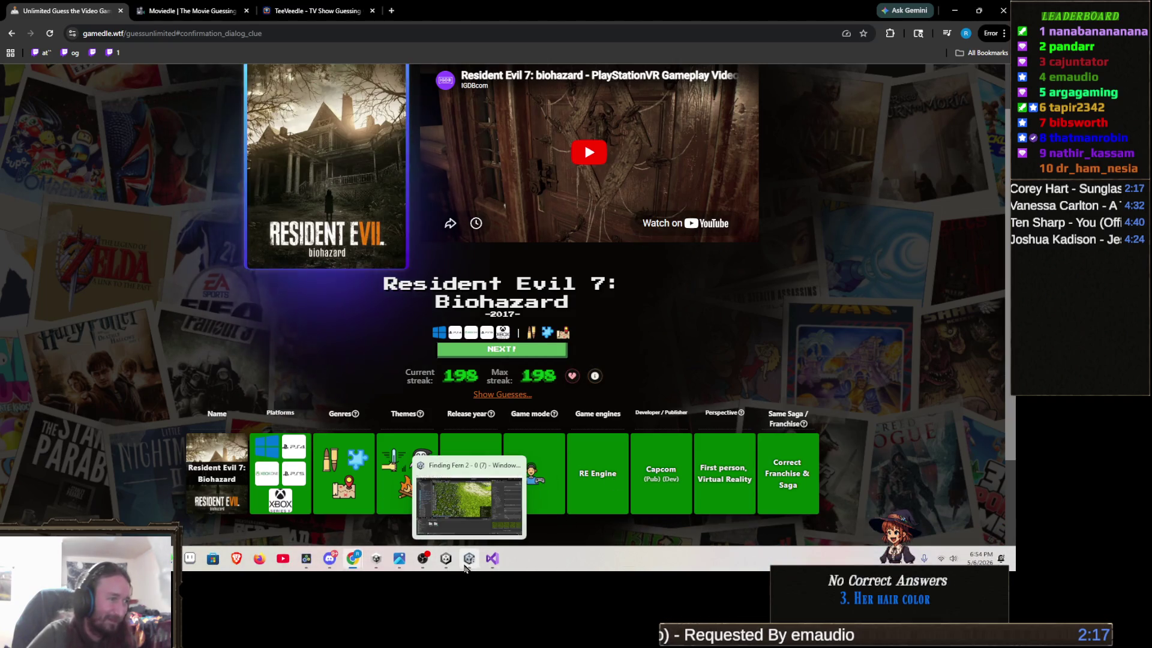
{"action": "left_click", "coordinate": [466, 565]}
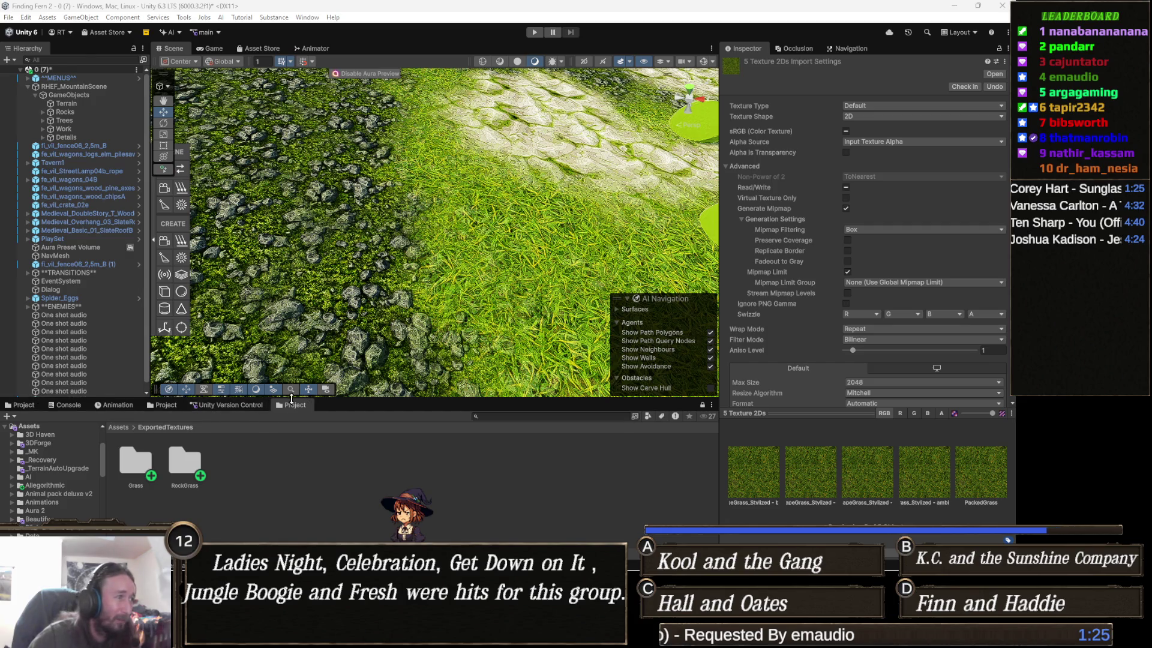
Switch to the other Project folder view, showing the Xp folder with CelTerrain assets
{"action": "left_click", "coordinate": [24, 405]}
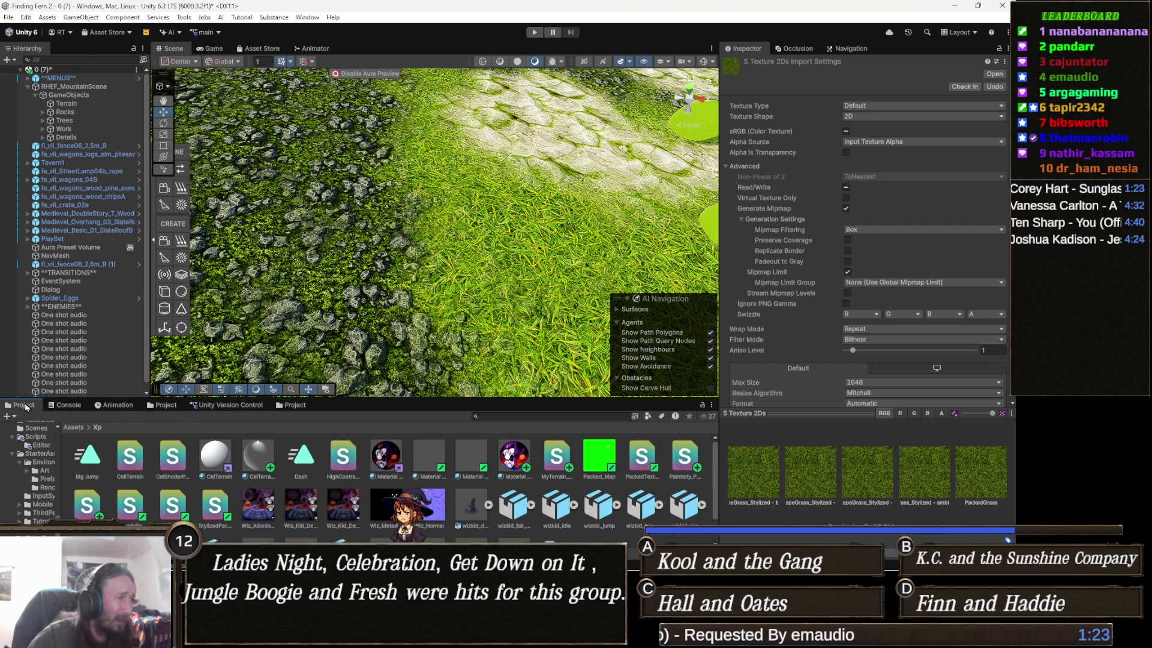
Open Assets > Materials and show cr_crack's Cracked Stones With grass graph (Brick, 10×10 tiling)
{"action": "left_click", "coordinate": [71, 427]}
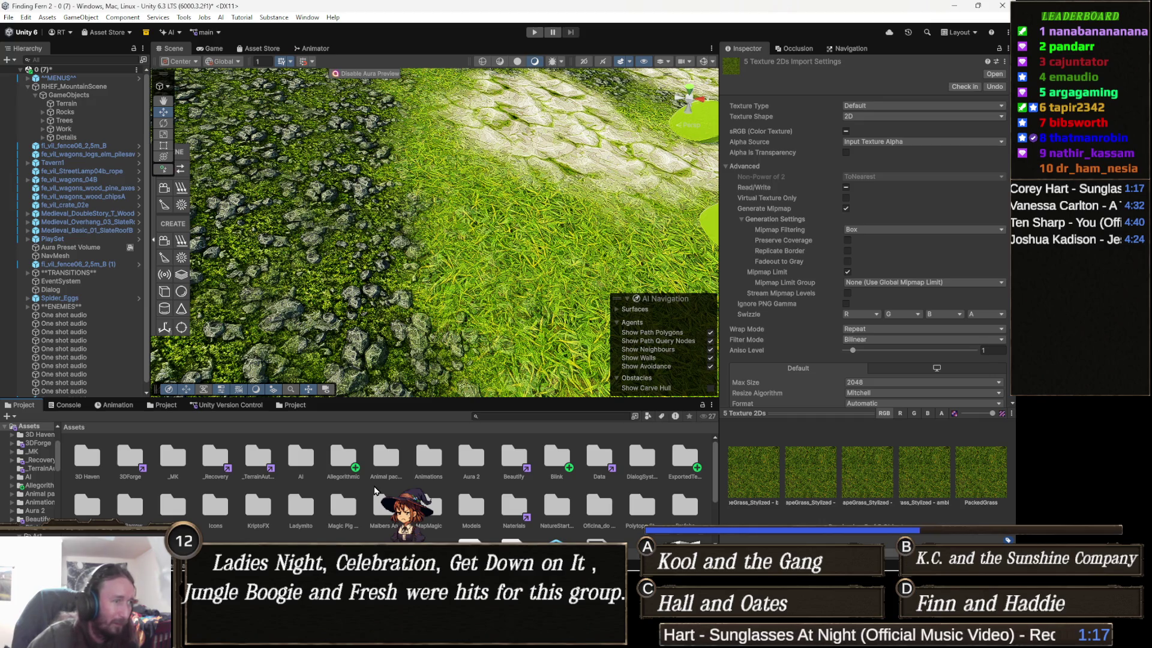
{"action": "double_click", "coordinate": [509, 510]}
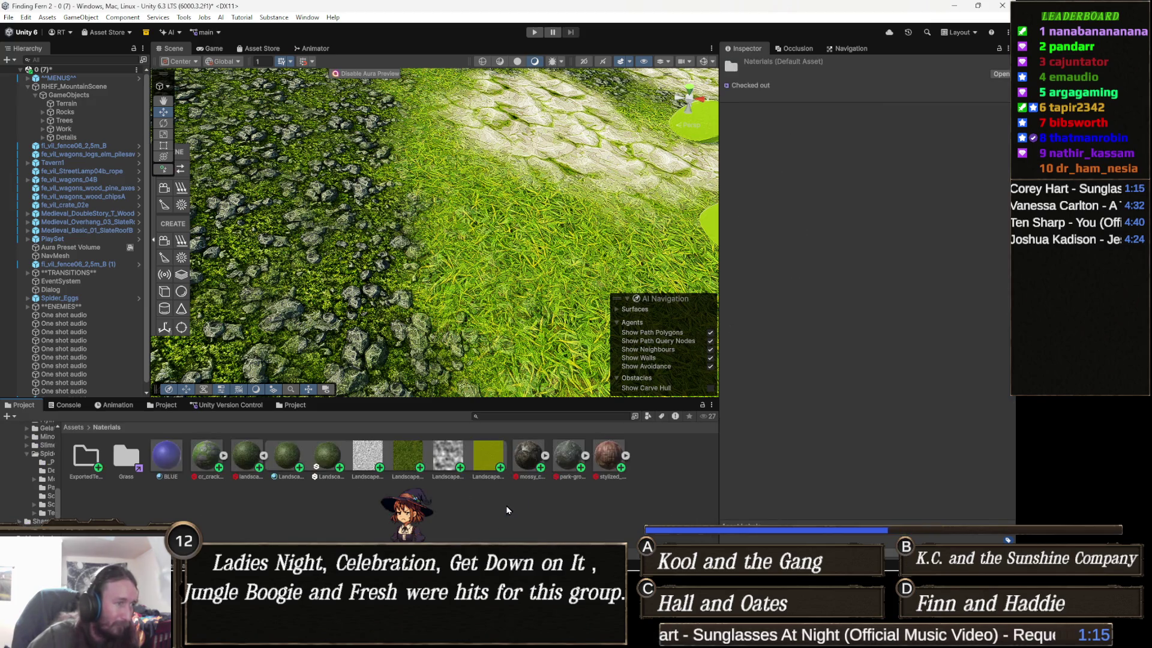
{"action": "left_click", "coordinate": [199, 462]}
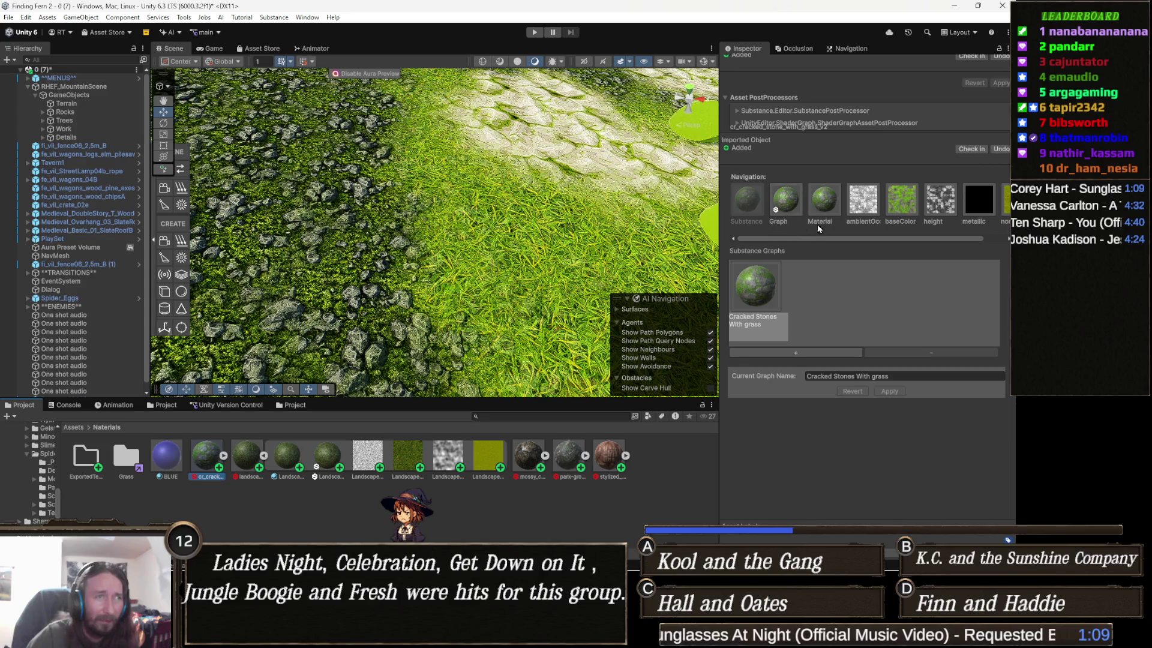
{"action": "left_click", "coordinate": [785, 200]}
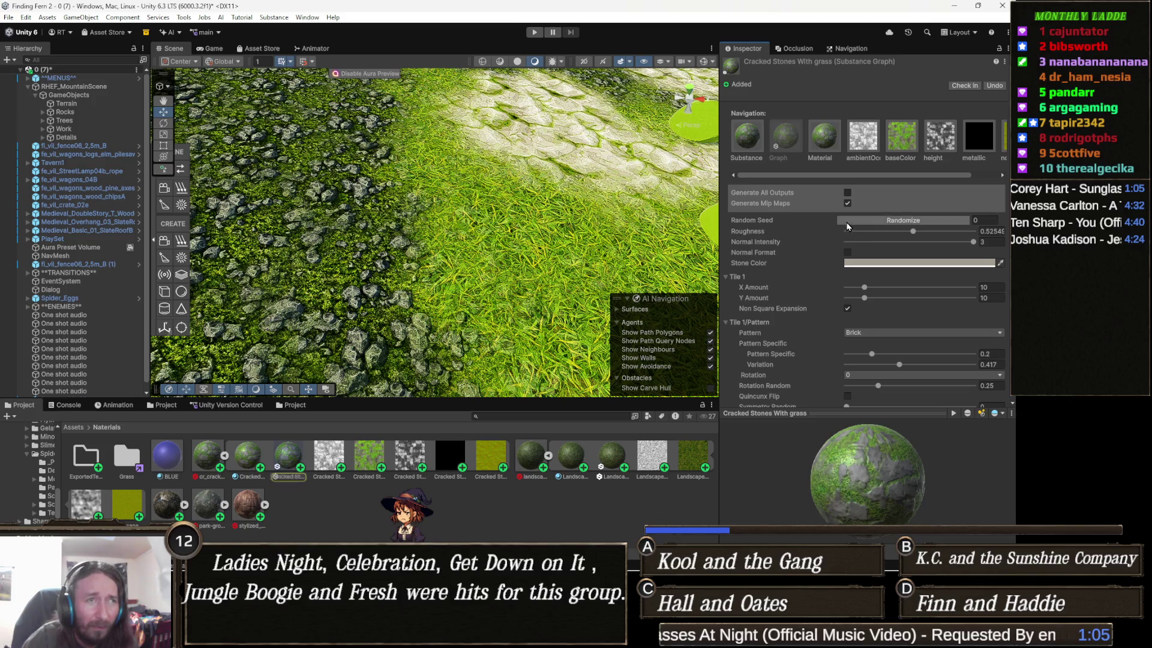
Review the graph parameters down to Grass Amount 0.729 and Blend 0.83, then collapse cr_crack's outputs
{"action": "scroll", "coordinate": [852, 222], "scroll_direction": "down", "scroll_amount": 1}
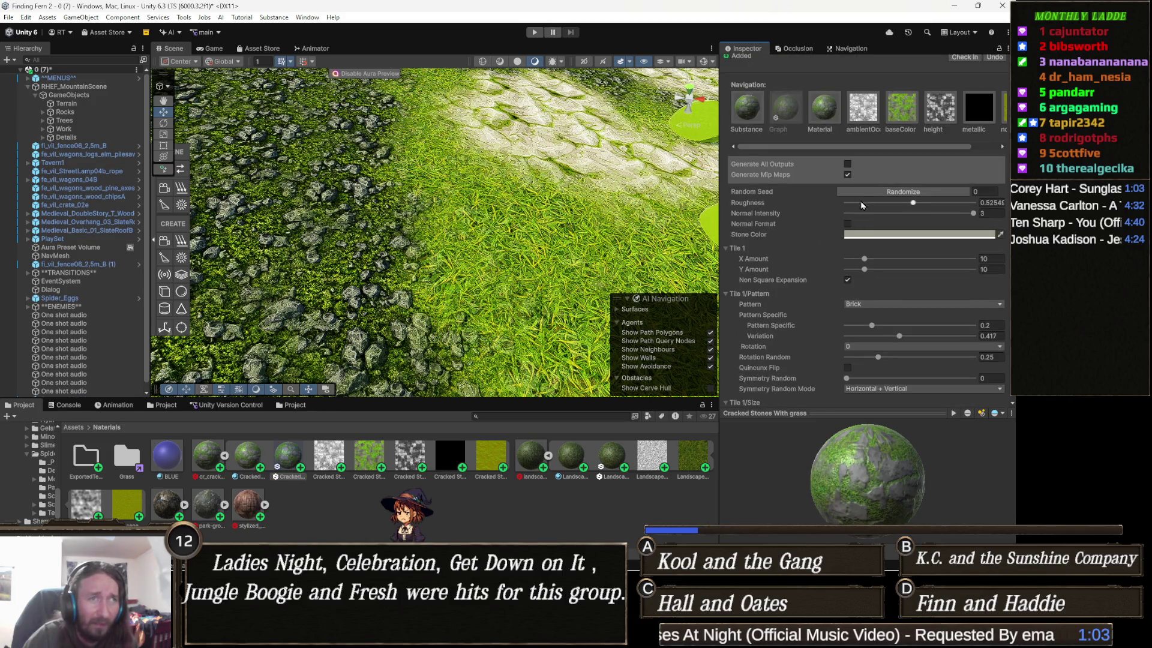
{"action": "scroll", "coordinate": [858, 198], "scroll_direction": "down", "scroll_amount": 15}
{"action": "scroll", "coordinate": [822, 250], "scroll_direction": "down", "scroll_amount": 10}
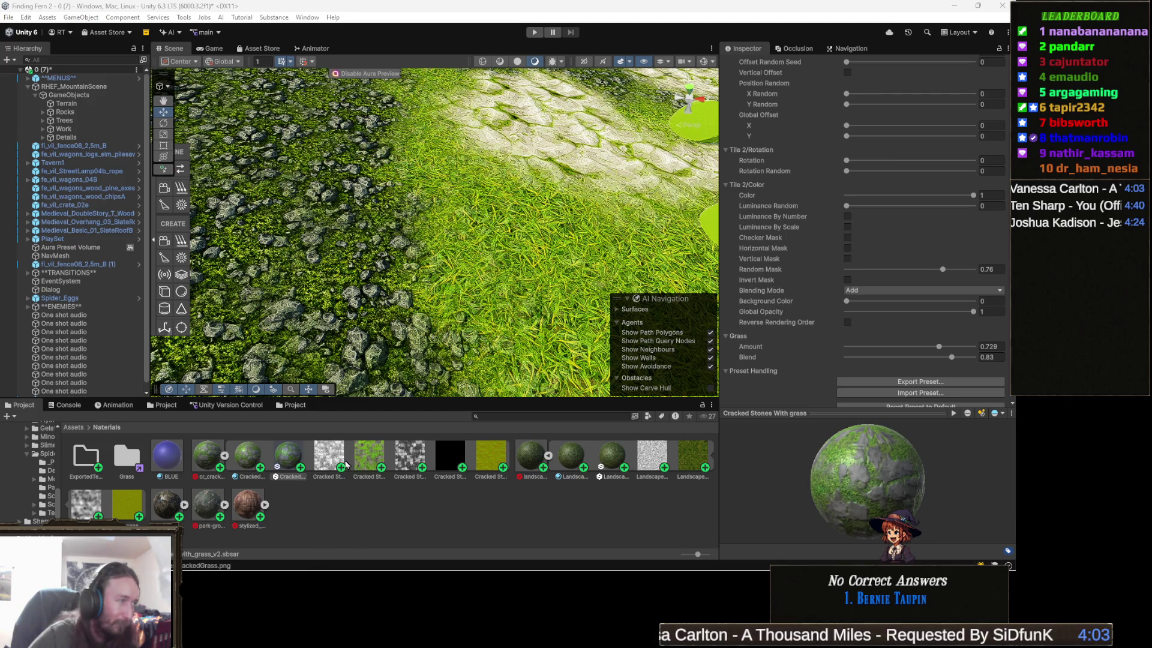
{"action": "left_click", "coordinate": [224, 456]}
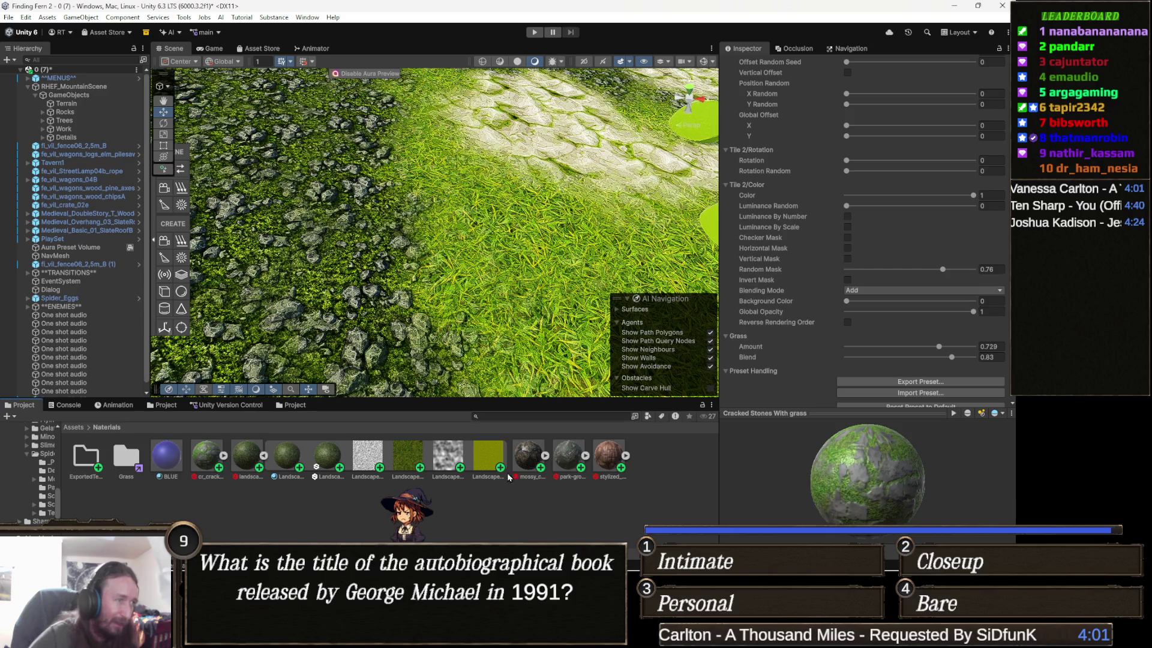
Collapse the landscape asset and inspect each substance through to stylized_rock, then switch to Poliigon
{"action": "left_click", "coordinate": [263, 456]}
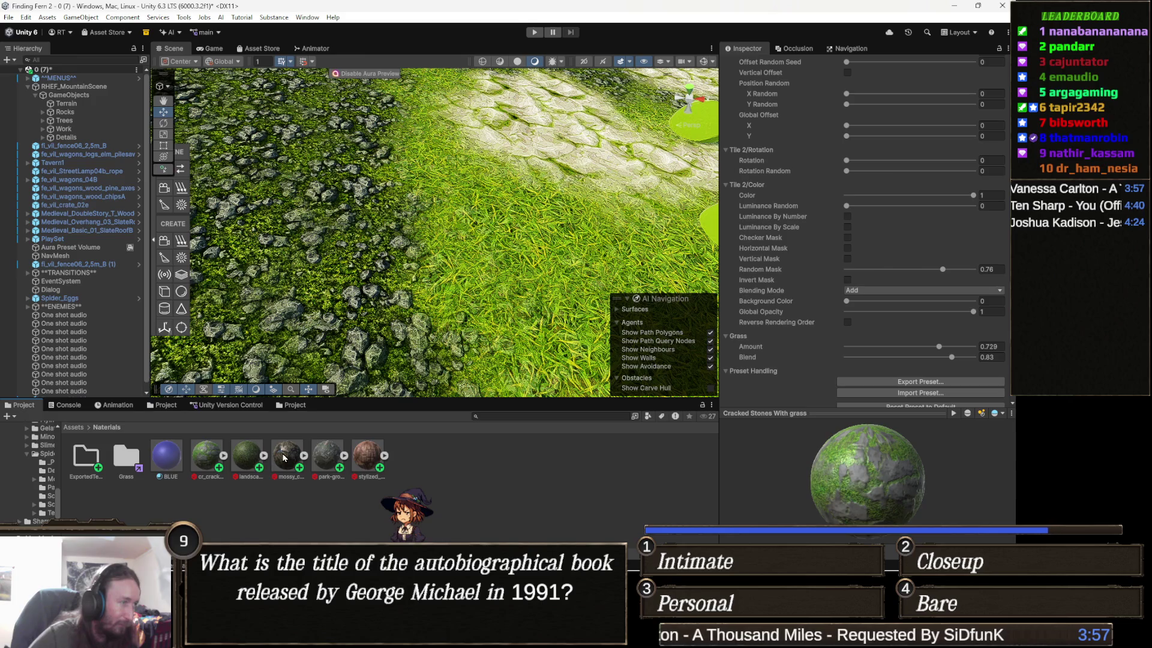
{"action": "left_click", "coordinate": [244, 462]}
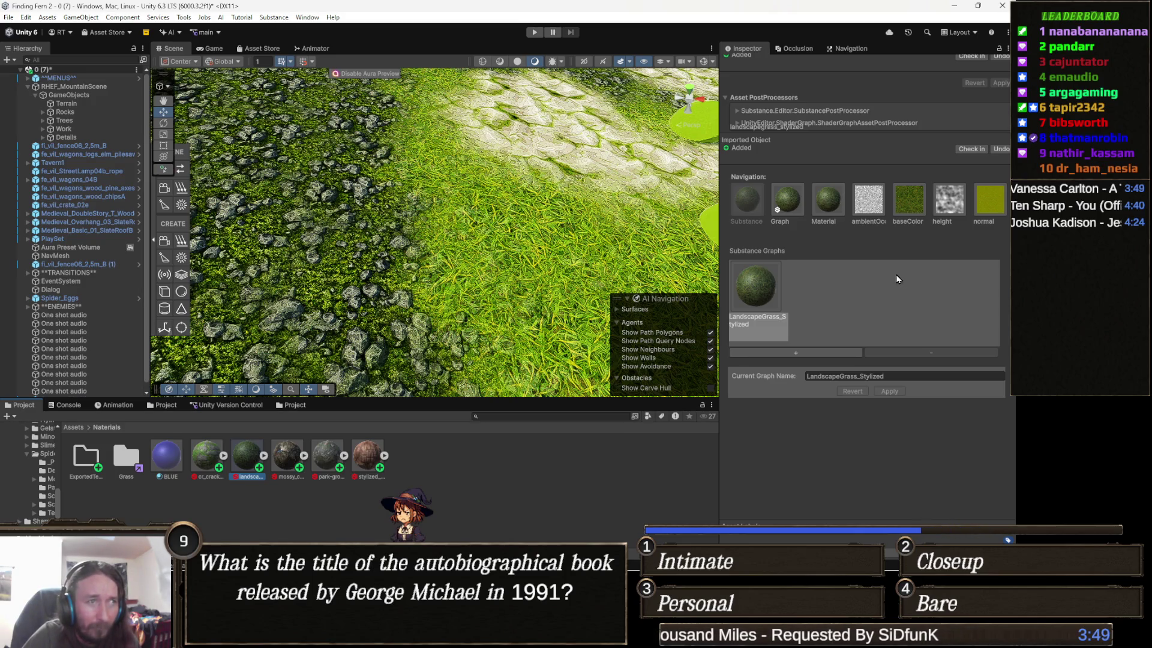
{"action": "key", "text": "Left"}
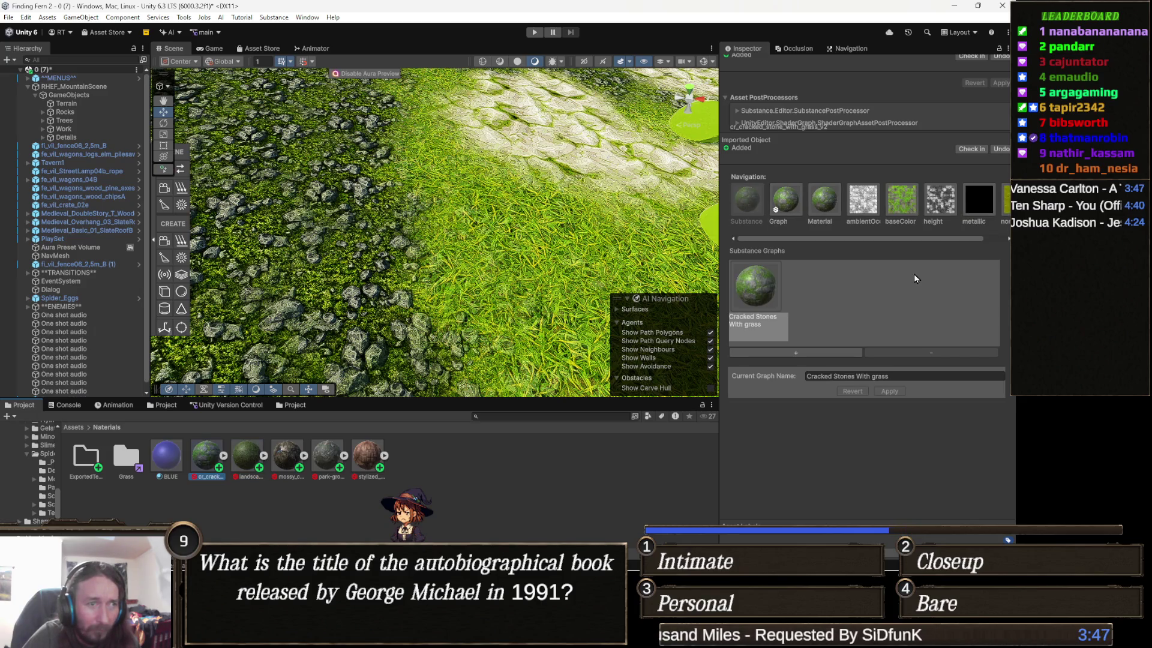
{"action": "key", "text": "Right"}
{"action": "key", "text": "Right"}
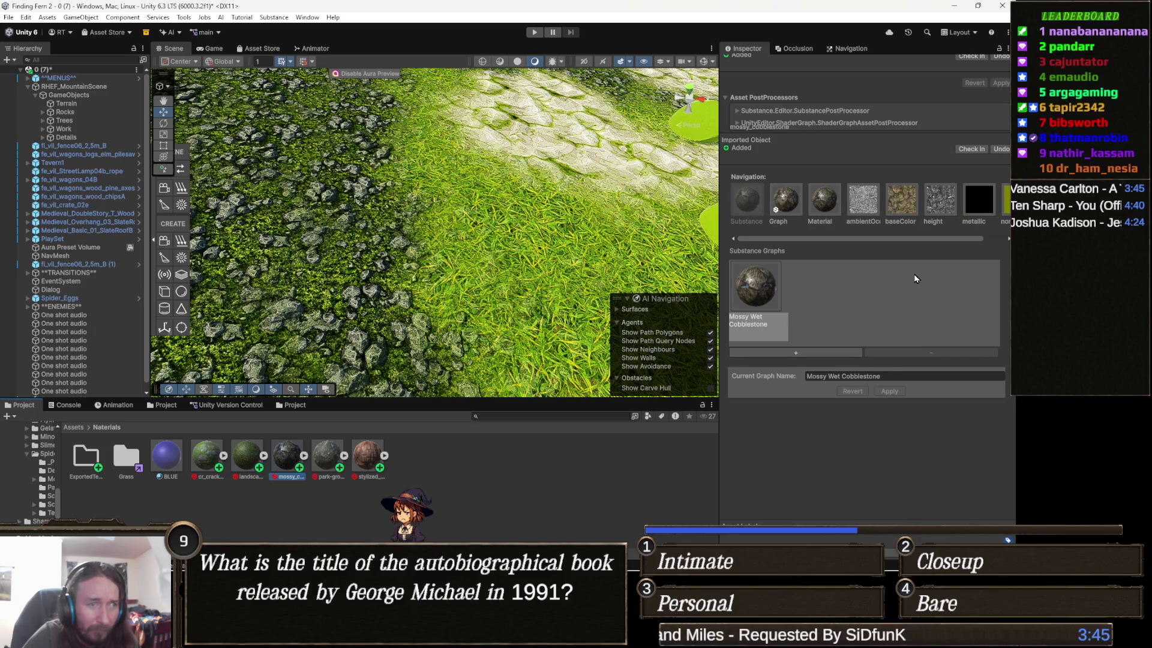
{"action": "key", "text": "Right"}
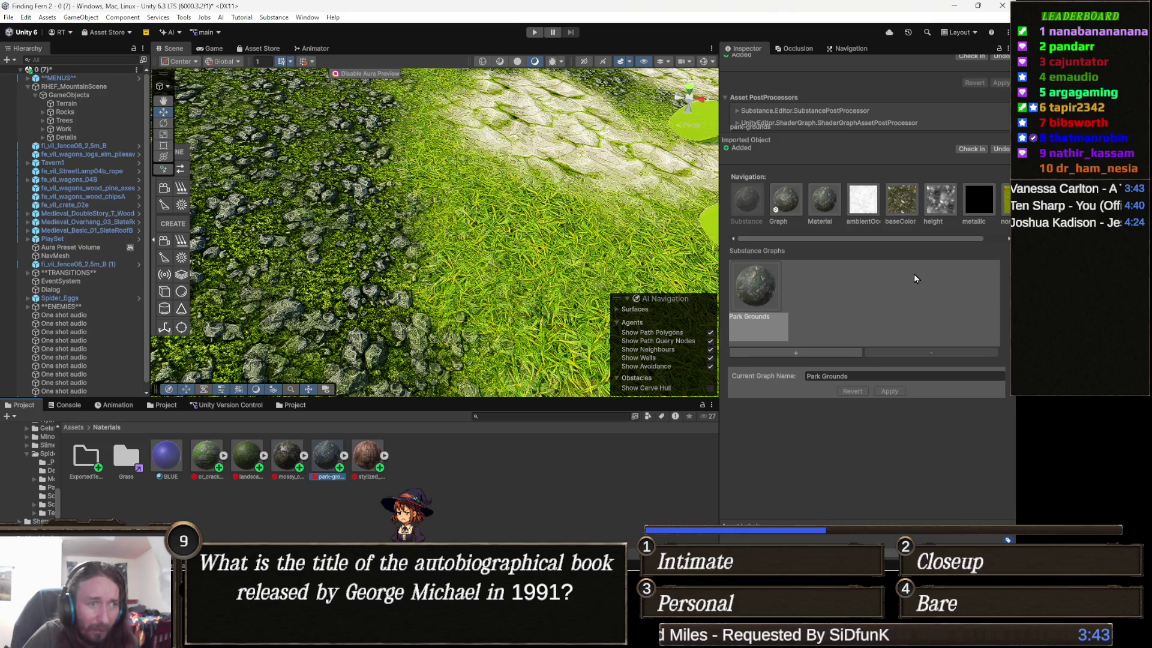
{"action": "key", "text": "Right"}
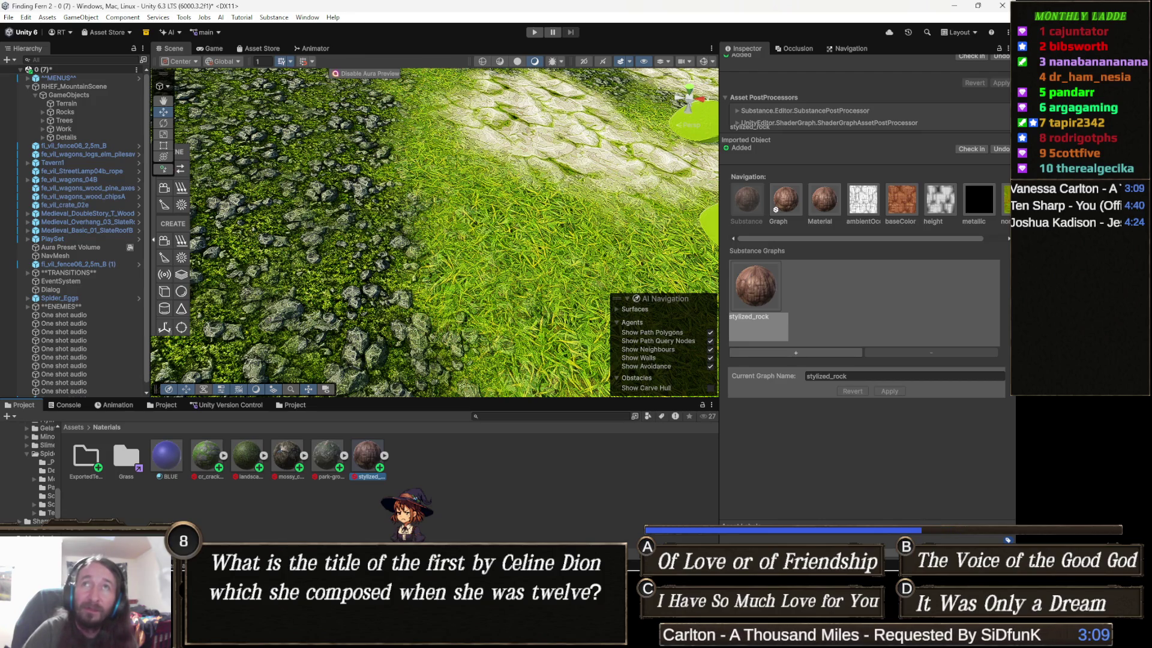
{"action": "key", "text": "alt+Tab"}
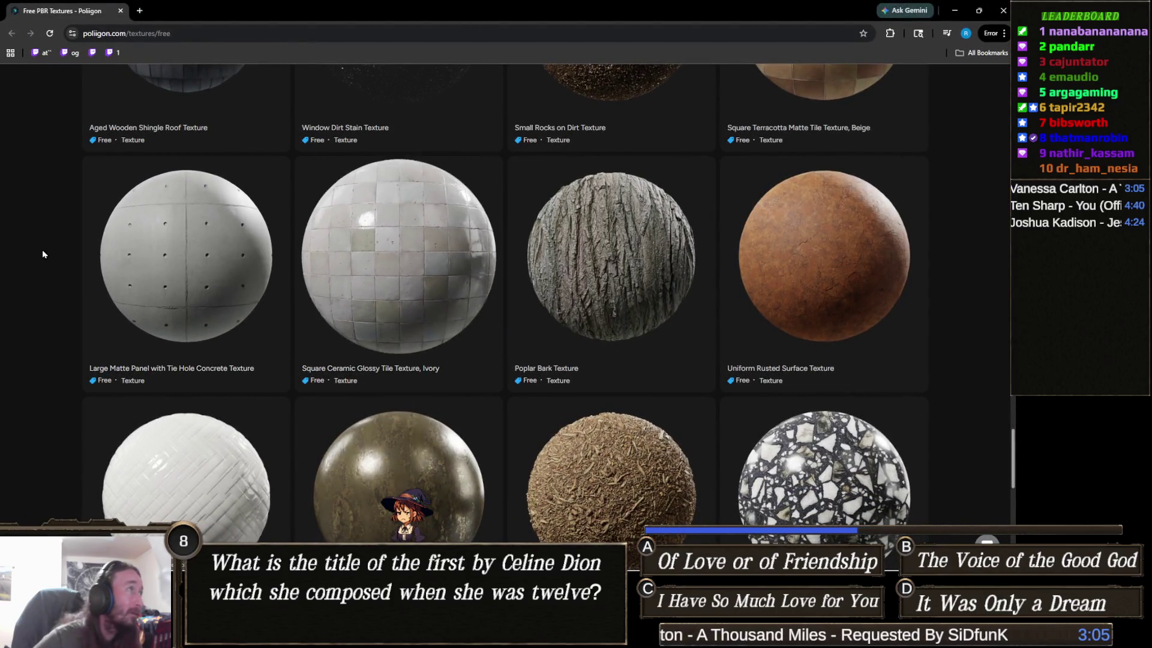
Scroll the Poliigon free textures grid to the bottom and back up, then close that window
{"action": "scroll", "coordinate": [57, 243], "scroll_direction": "down", "scroll_amount": 8}
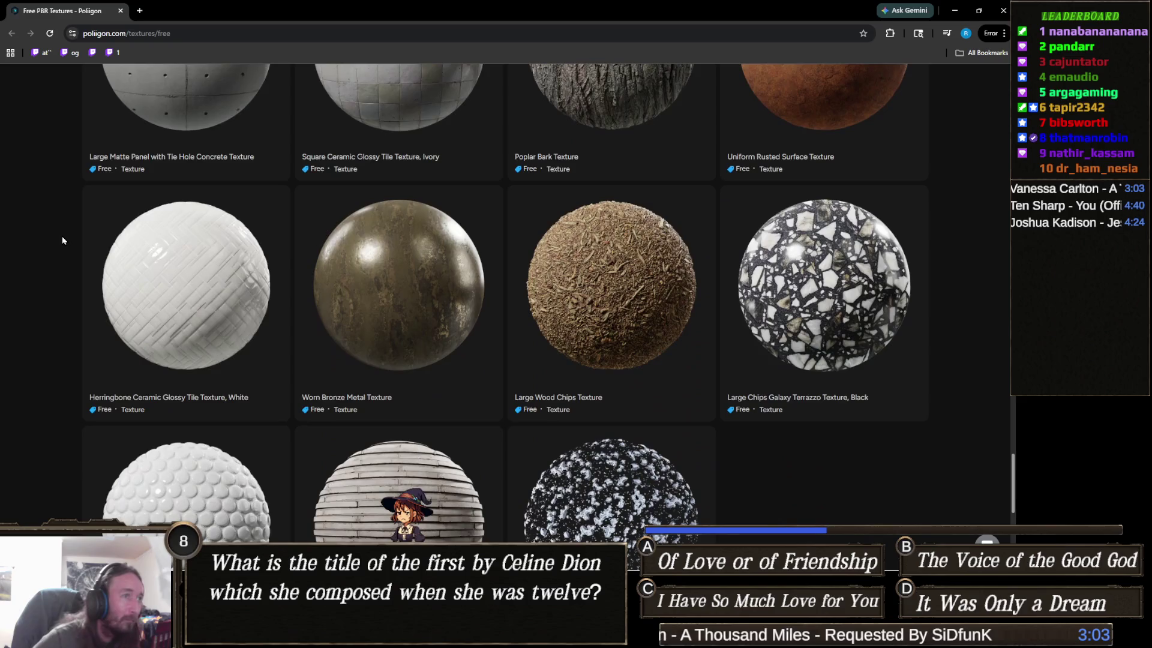
{"action": "scroll", "coordinate": [63, 240], "scroll_direction": "down", "scroll_amount": 3}
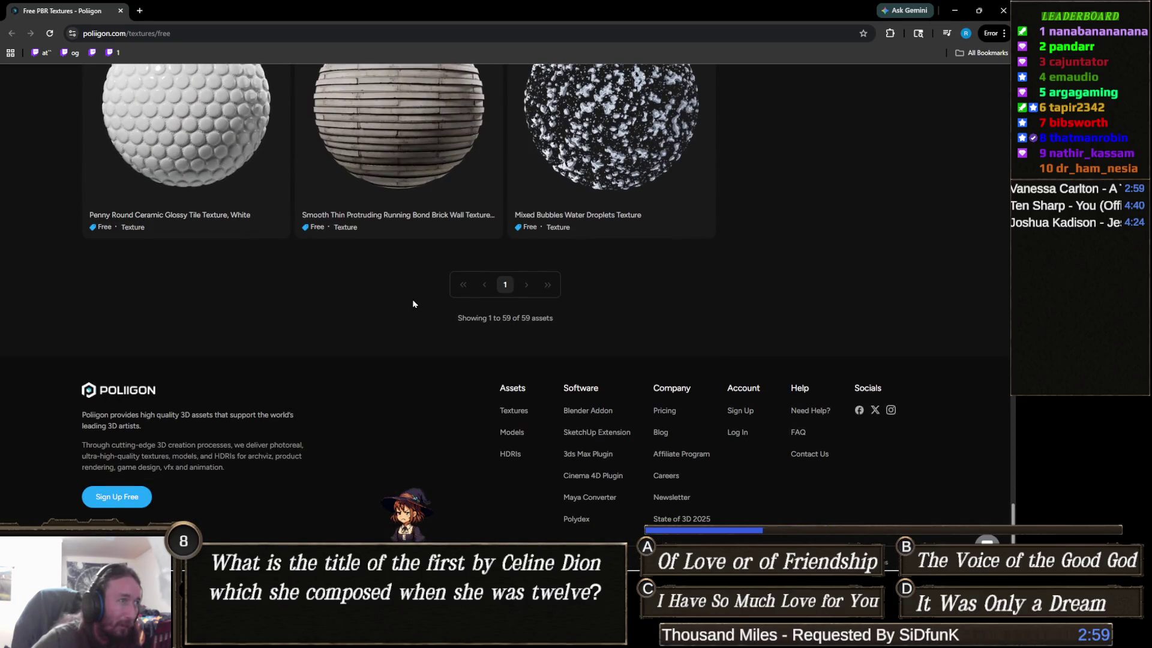
{"action": "scroll", "coordinate": [312, 306], "scroll_direction": "up", "scroll_amount": 8}
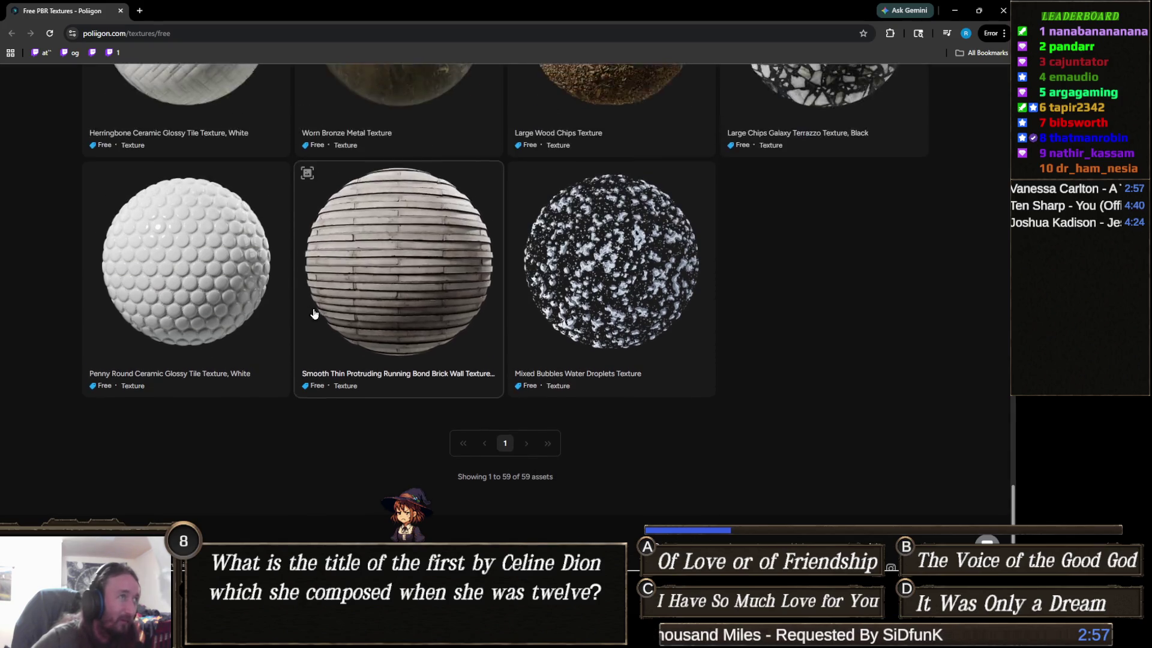
{"action": "scroll", "coordinate": [391, 371], "scroll_direction": "up", "scroll_amount": 3}
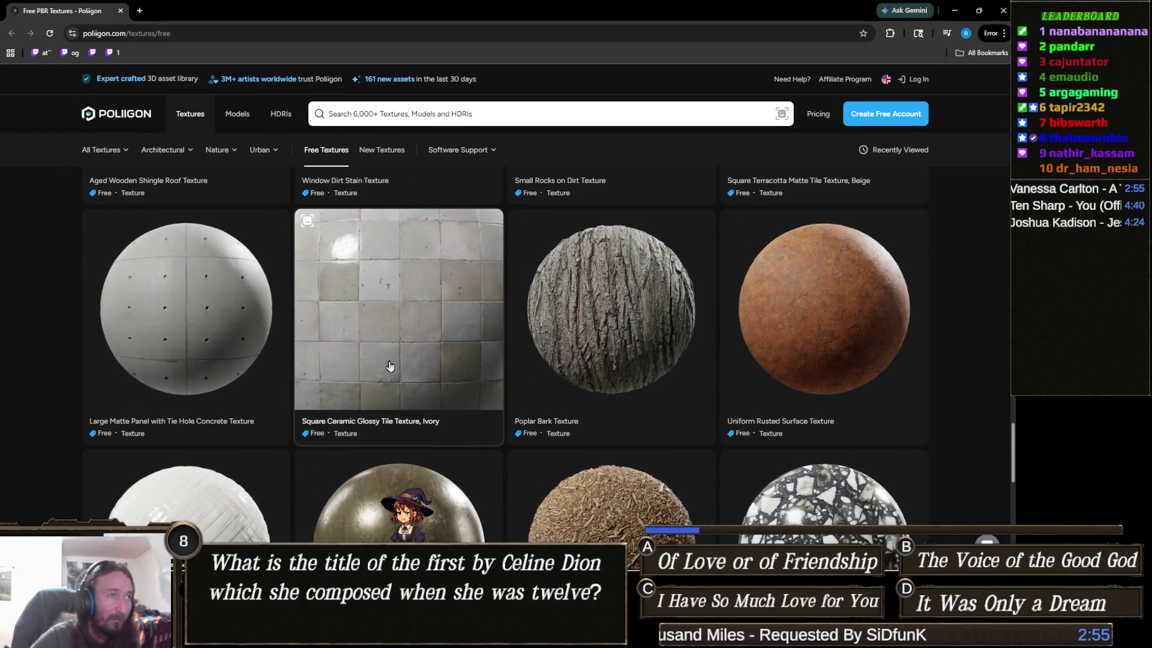
{"action": "scroll", "coordinate": [516, 324], "scroll_direction": "up", "scroll_amount": 3}
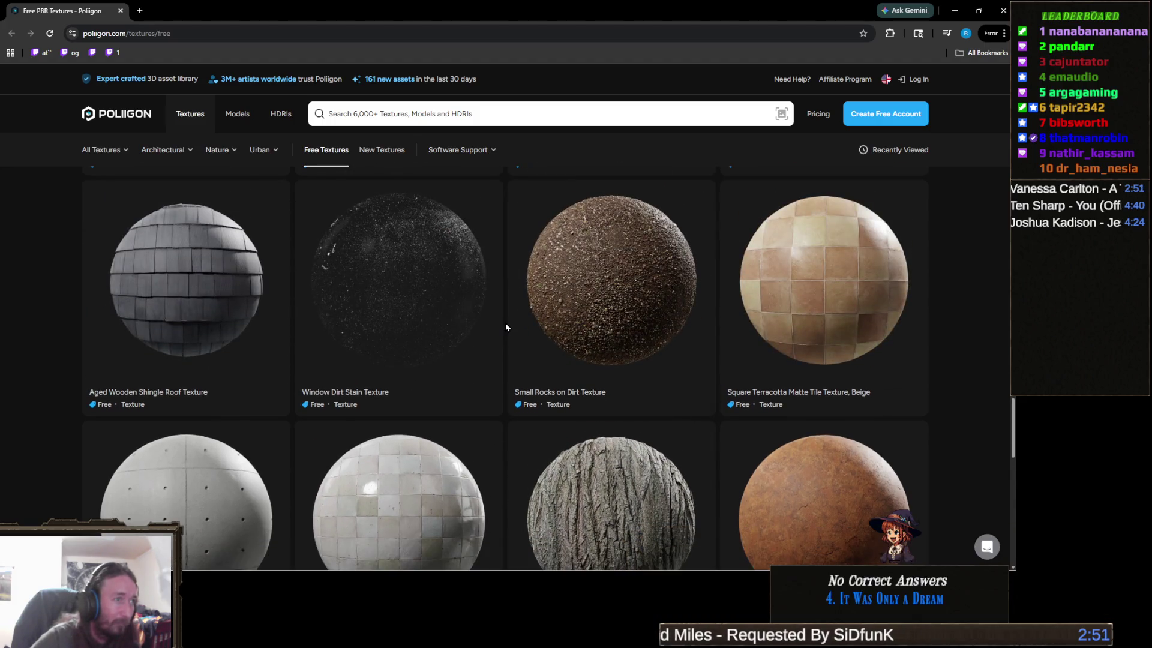
{"action": "scroll", "coordinate": [506, 326], "scroll_direction": "up", "scroll_amount": 10}
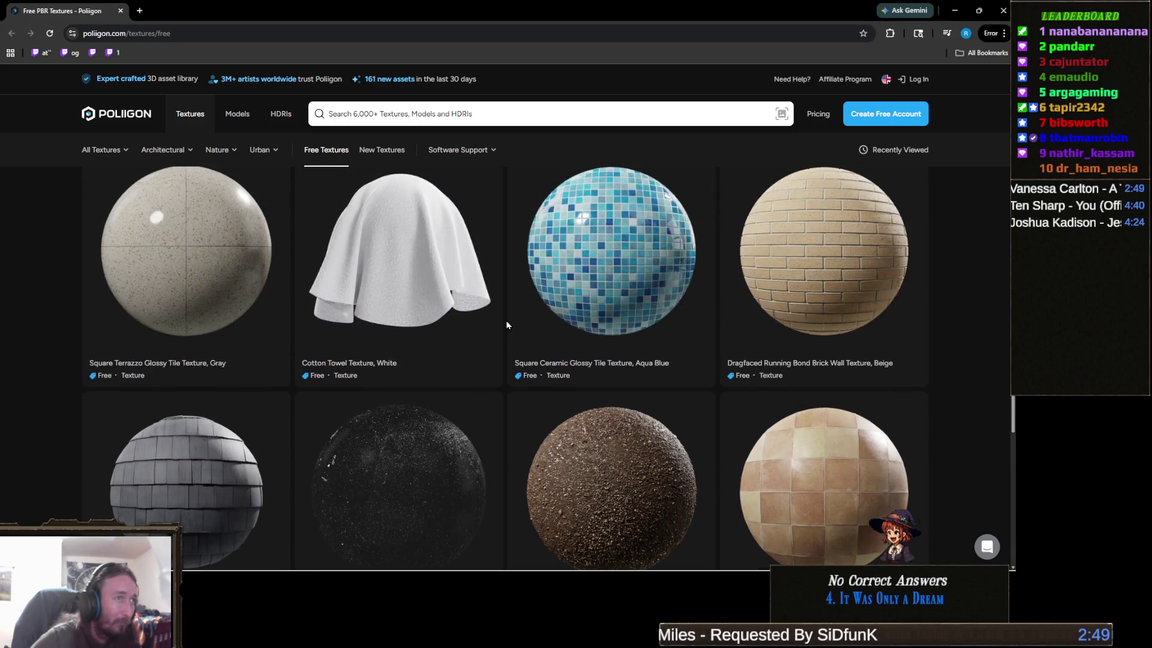
{"action": "scroll", "coordinate": [507, 326], "scroll_direction": "up", "scroll_amount": 8}
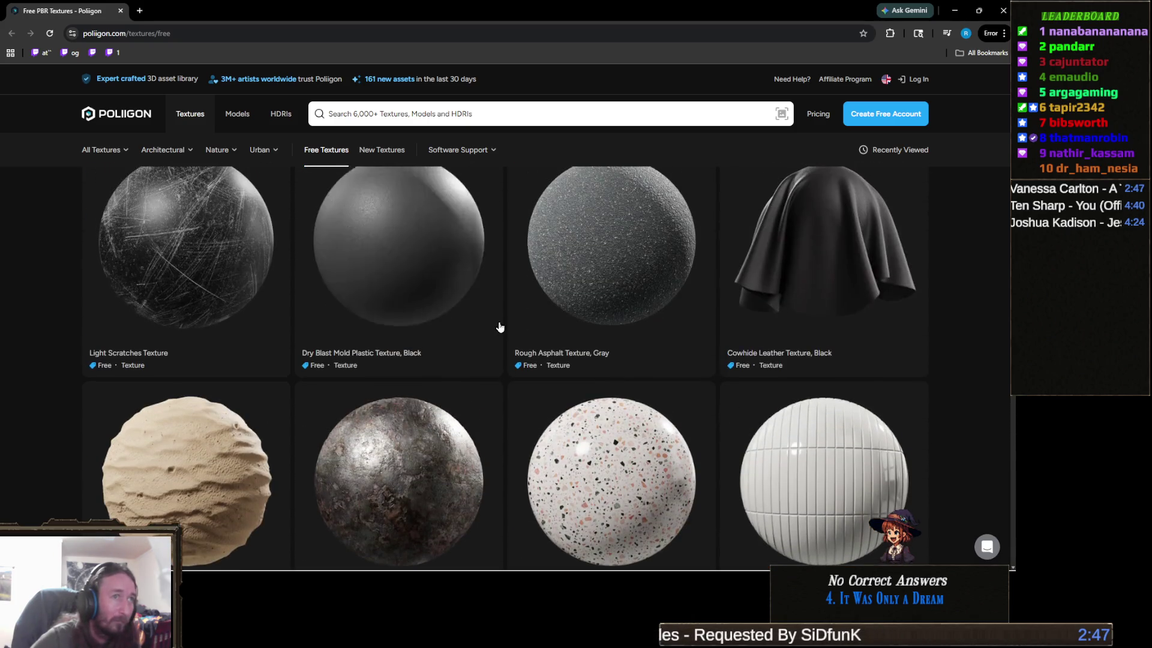
{"action": "left_click", "coordinate": [121, 11]}
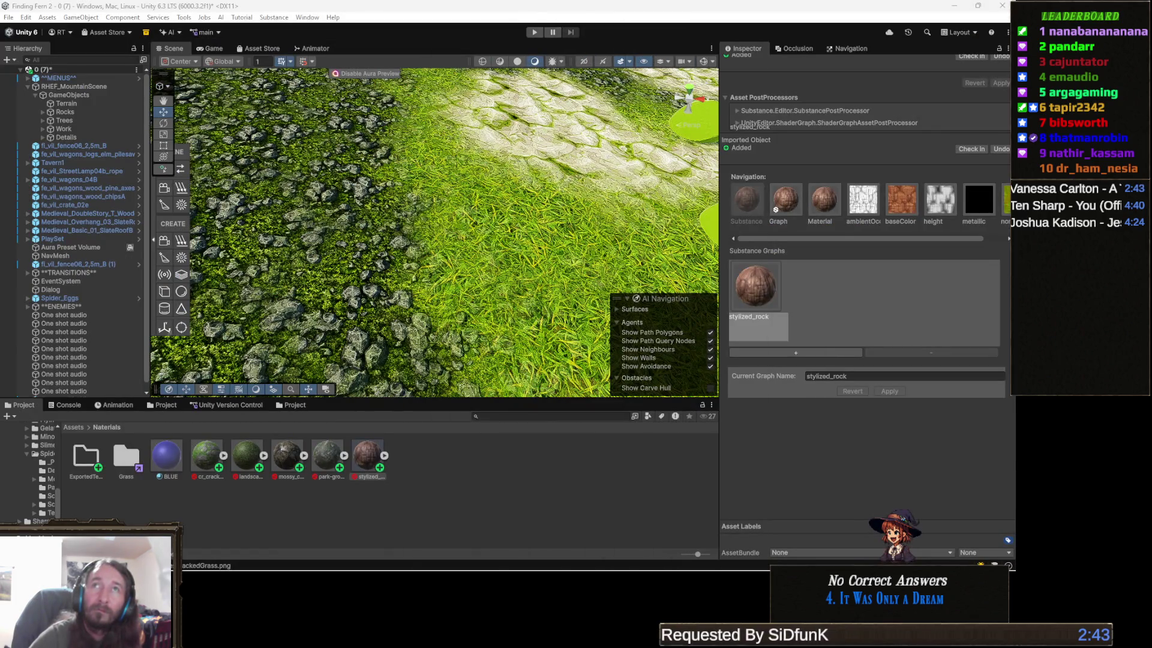
Switch to the Substance 3D Community Assets results for stylized grass
{"action": "key", "text": "alt+Tab"}
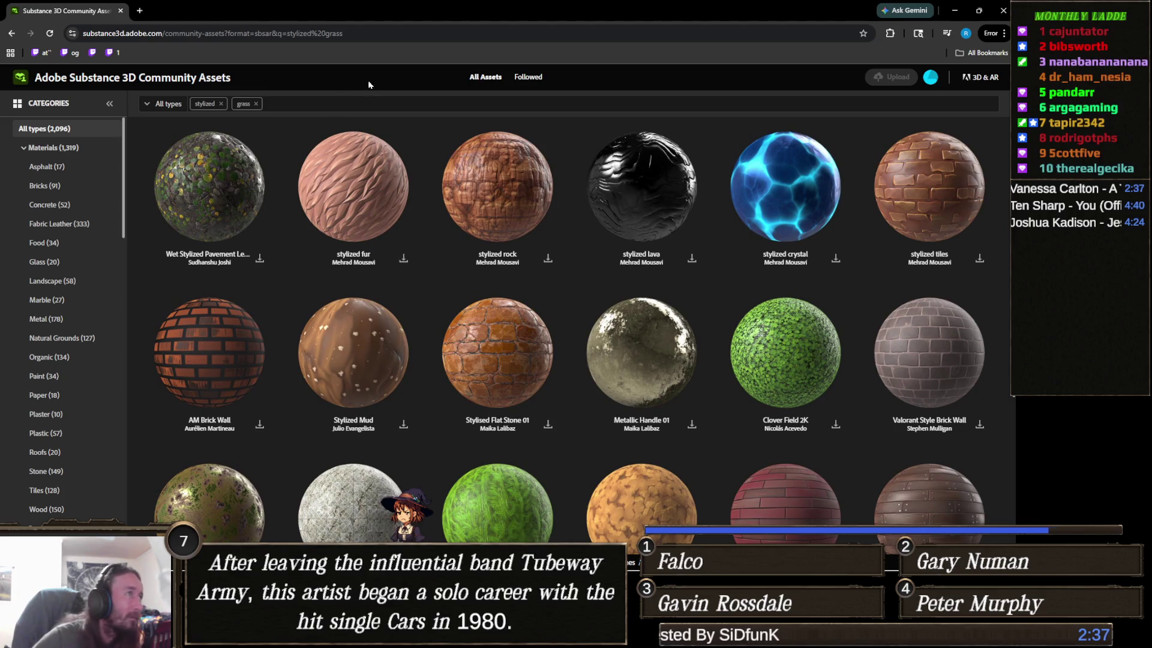
Replace the grass search tag with rock to list stylized rock materials
{"action": "key", "text": "BackSpace"}
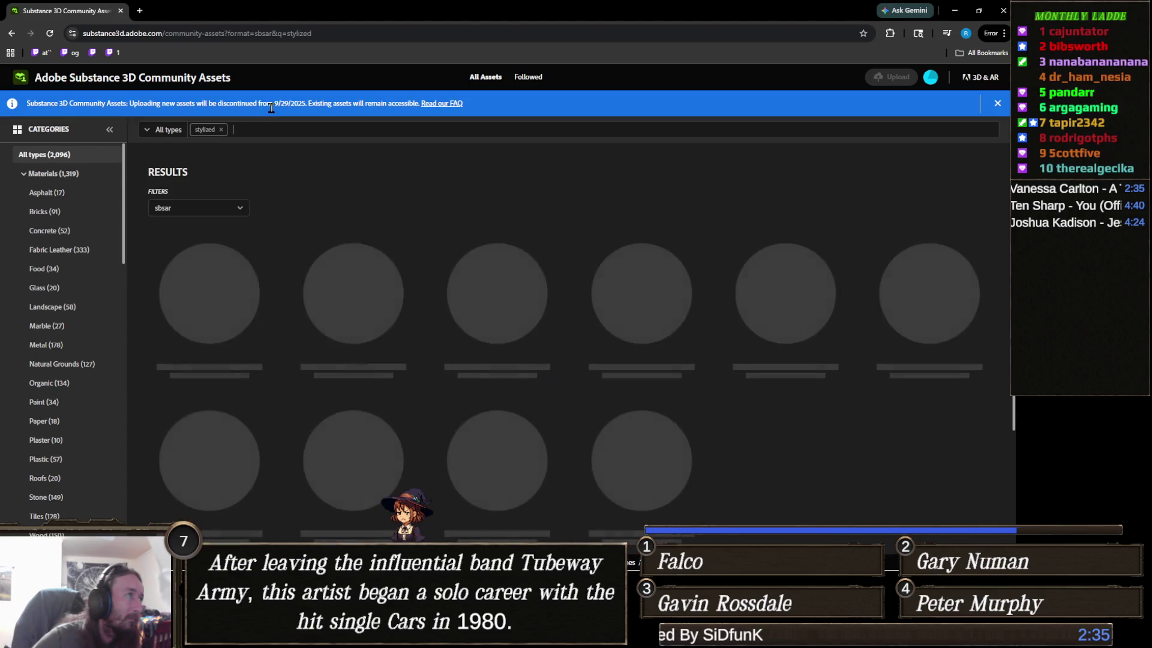
{"action": "type", "text": " rock"}
{"action": "key", "text": "Return"}
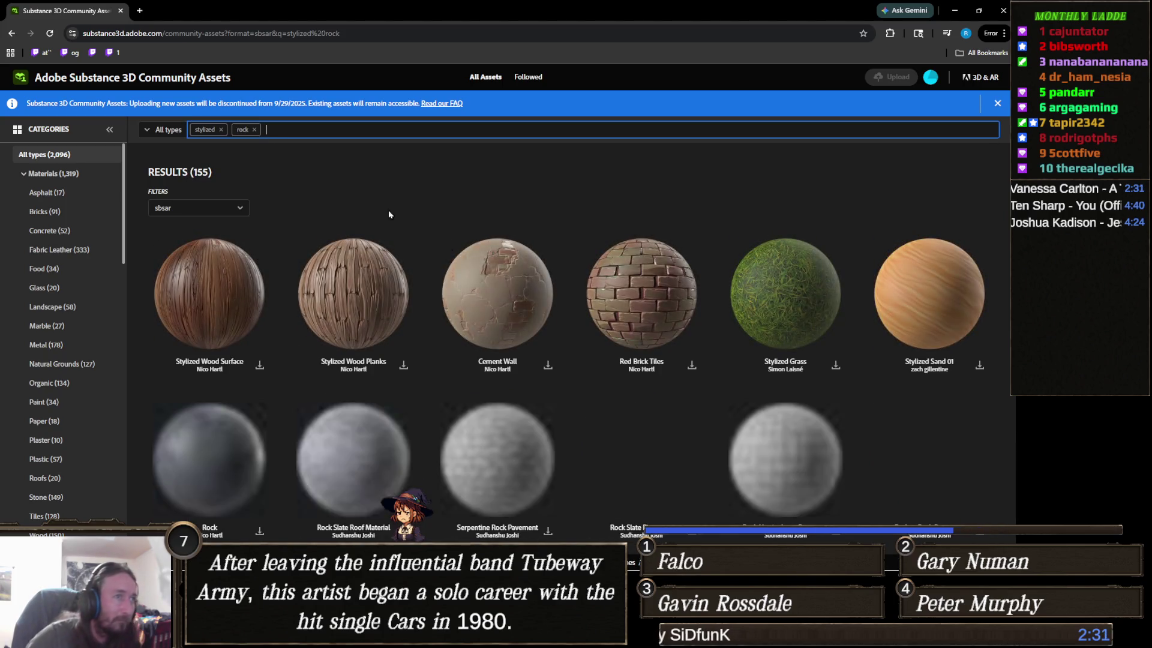
Download Sandstone Rock Wall as rockwall.sbsar and minimize the browser
{"action": "scroll", "coordinate": [525, 300], "scroll_direction": "down", "scroll_amount": 10}
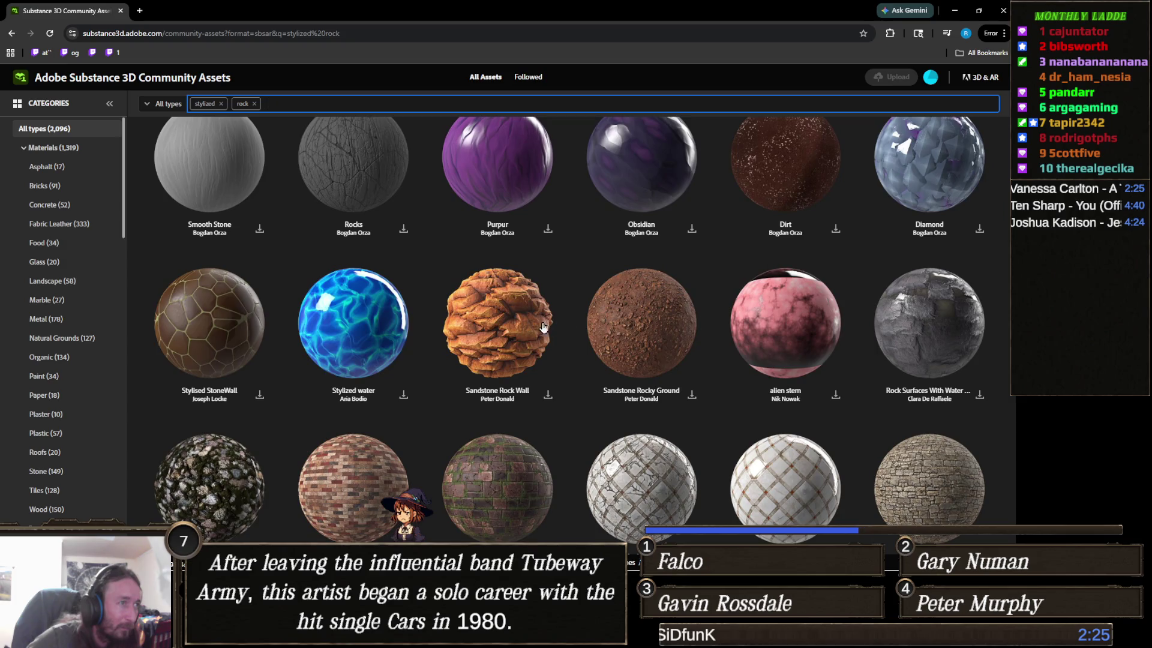
{"action": "scroll", "coordinate": [540, 337], "scroll_direction": "down", "scroll_amount": 1}
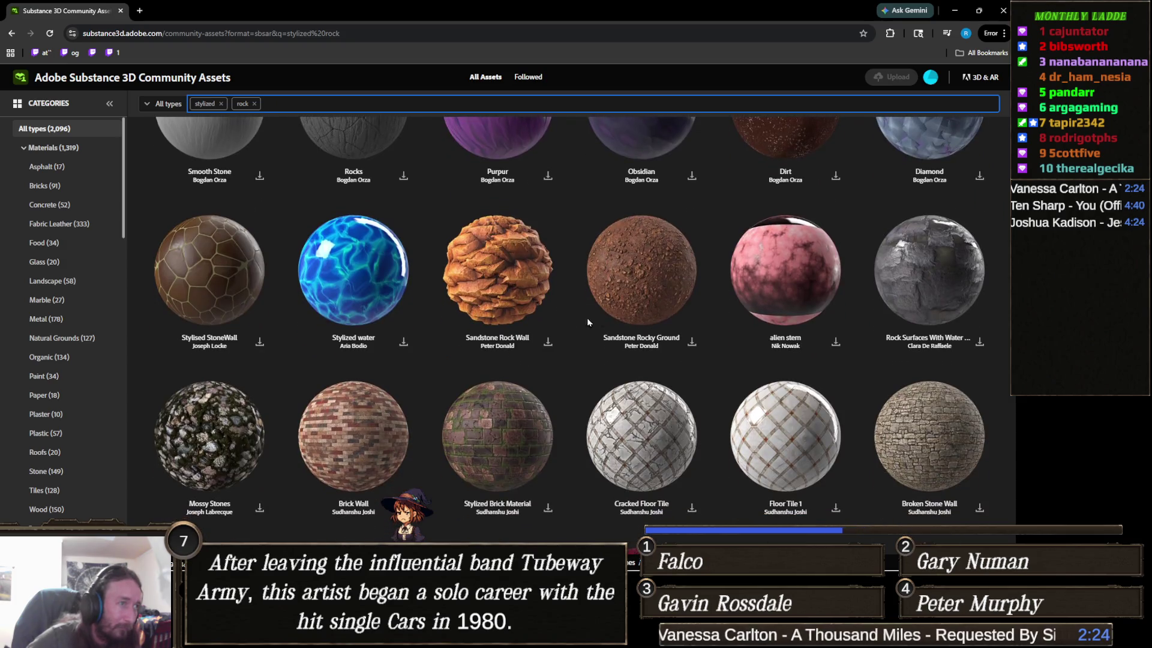
{"action": "left_click", "coordinate": [547, 341]}
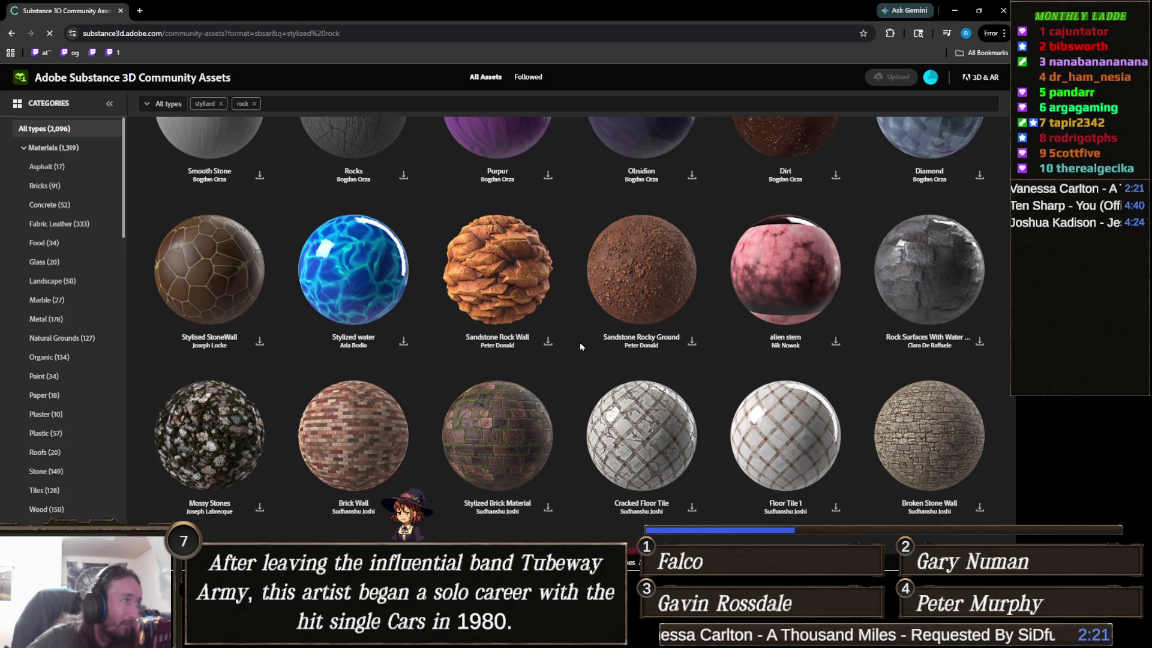
{"action": "scroll", "coordinate": [580, 344], "scroll_direction": "down", "scroll_amount": 4}
{"action": "scroll", "coordinate": [571, 340], "scroll_direction": "down", "scroll_amount": 2}
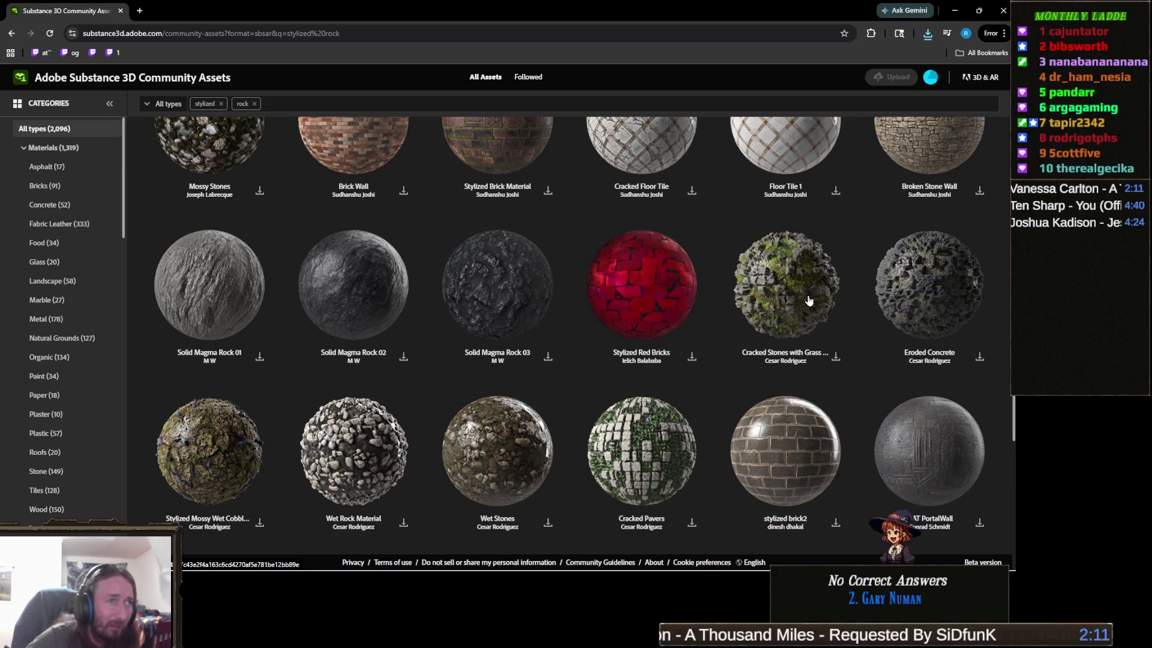
{"action": "left_click", "coordinate": [955, 12]}
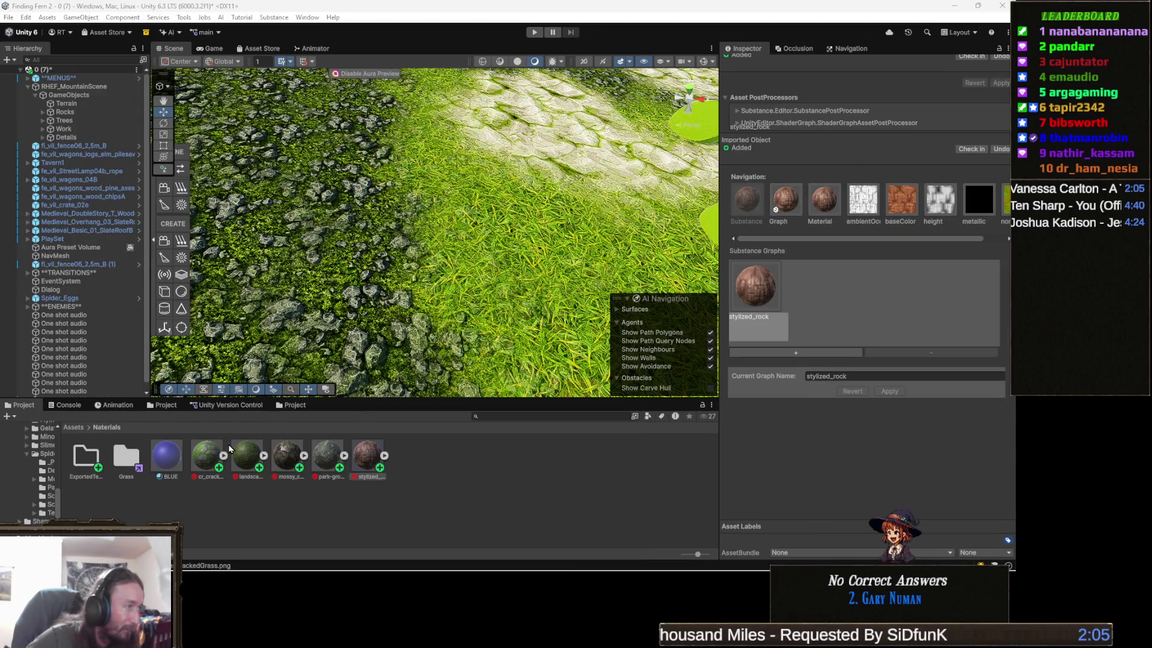
Select cr_crack in Materials to inspect its Cracked Stones With grass graph and generated textures
{"action": "left_click", "coordinate": [210, 460]}
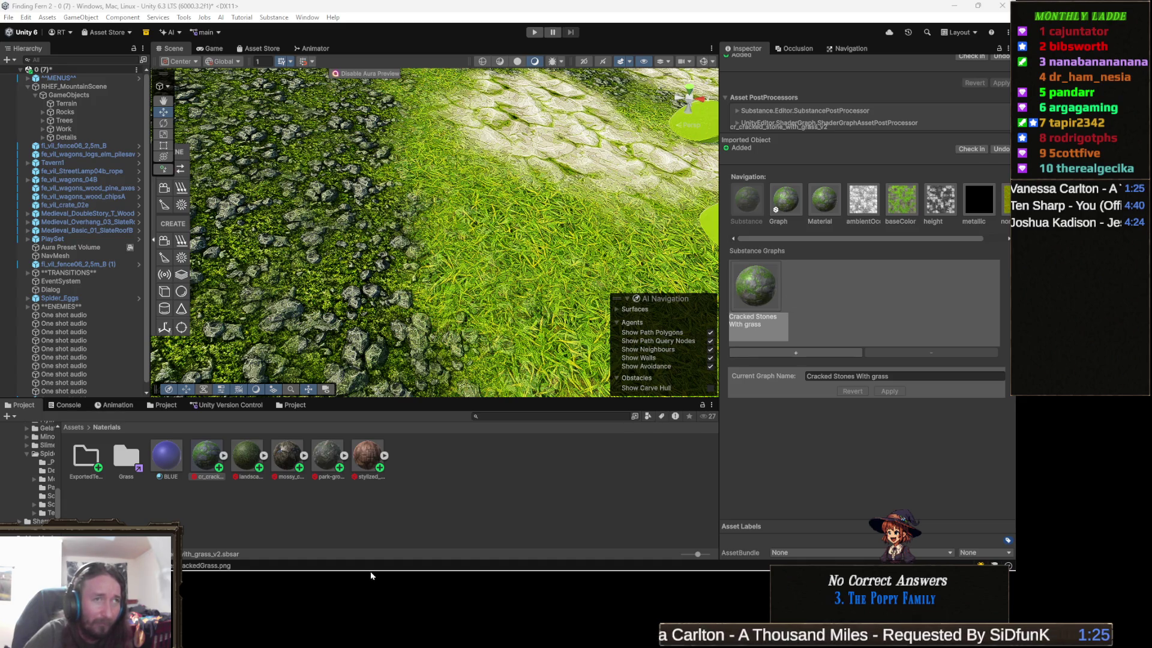
{"action": "mouse_move", "coordinate": [477, 568]}
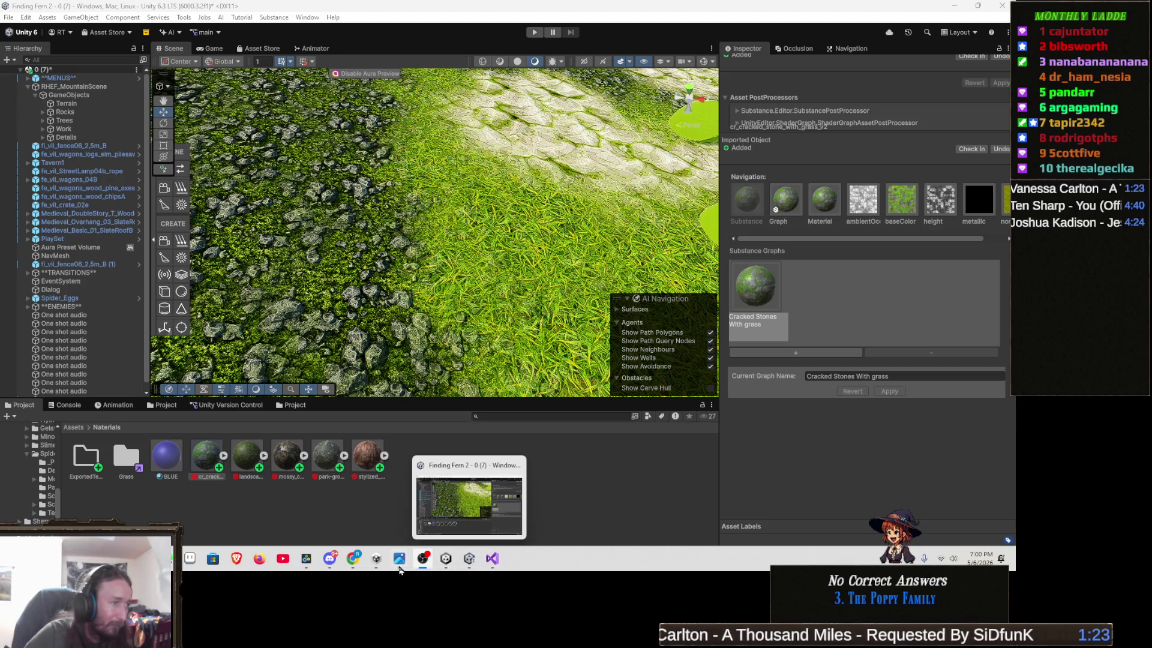
{"action": "mouse_move", "coordinate": [354, 561]}
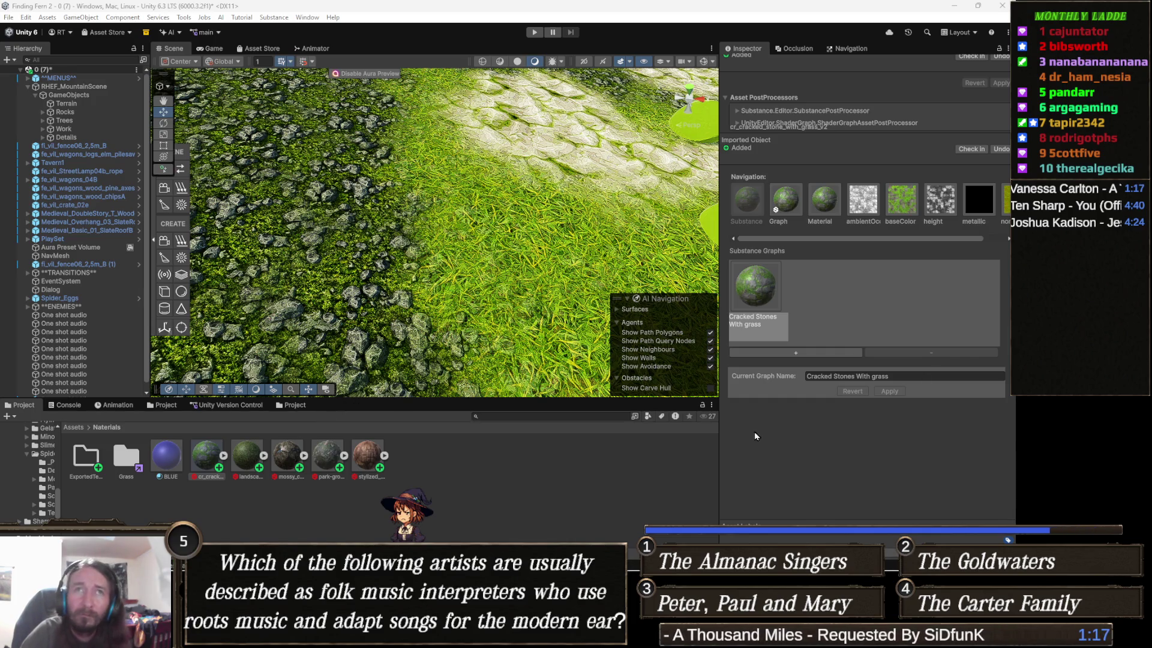
{"action": "mouse_move", "coordinate": [353, 639]}
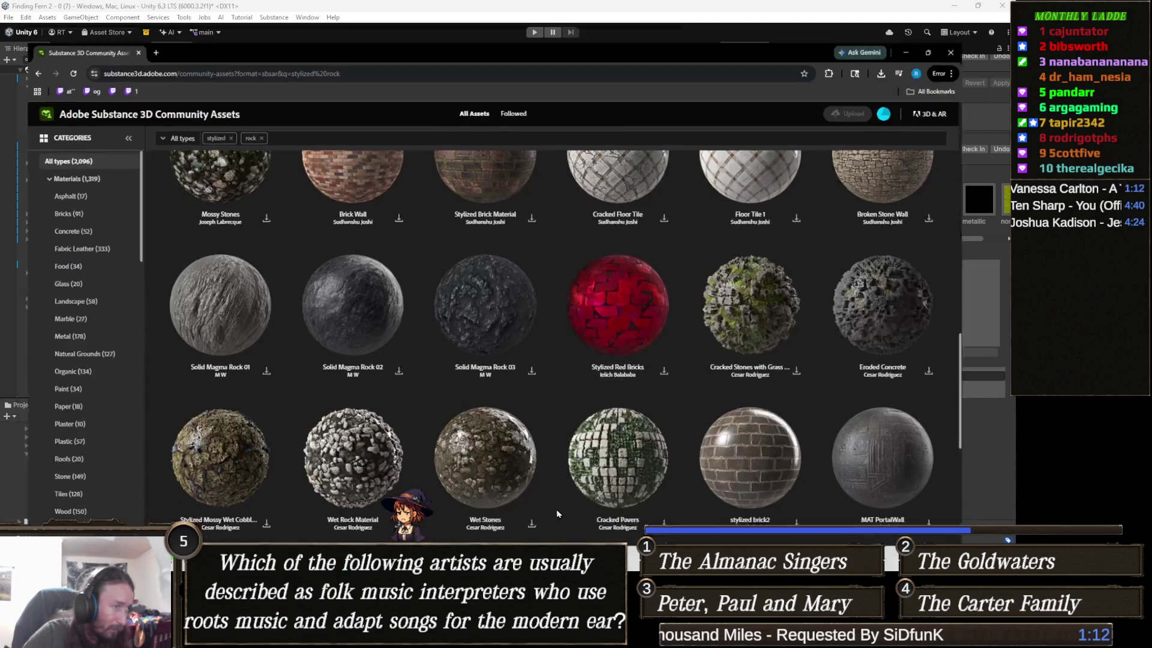
Browse the stylized rock results and download the Rock Substance 003 material
{"action": "left_click", "coordinate": [470, 498]}
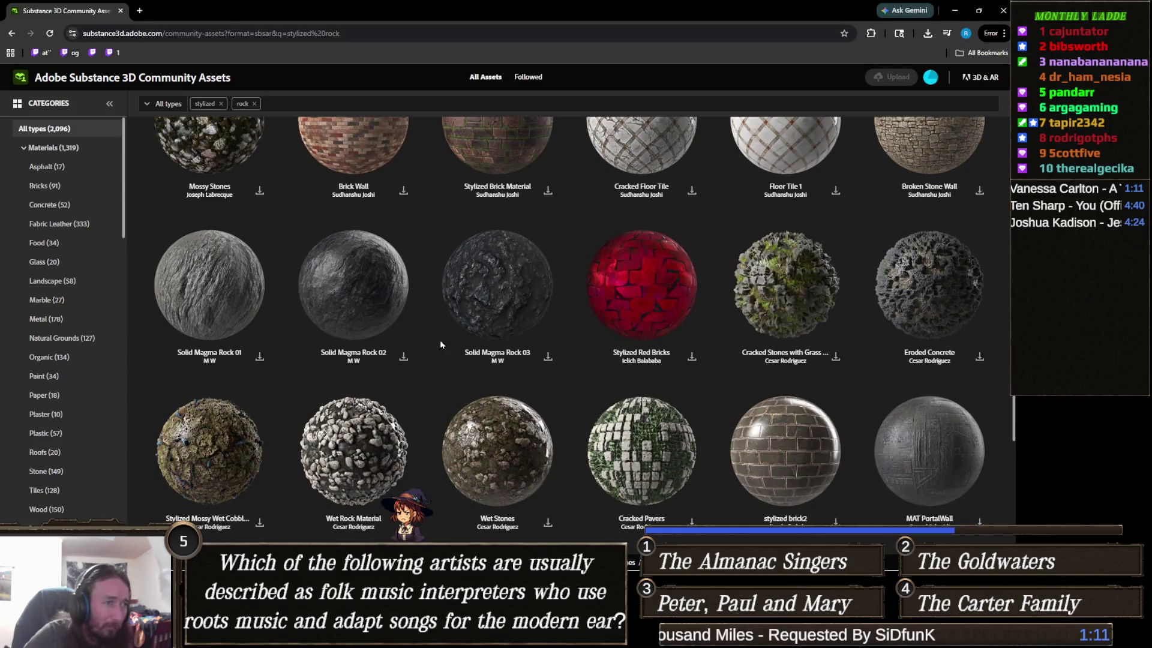
{"action": "scroll", "coordinate": [440, 344], "scroll_direction": "down", "scroll_amount": 10}
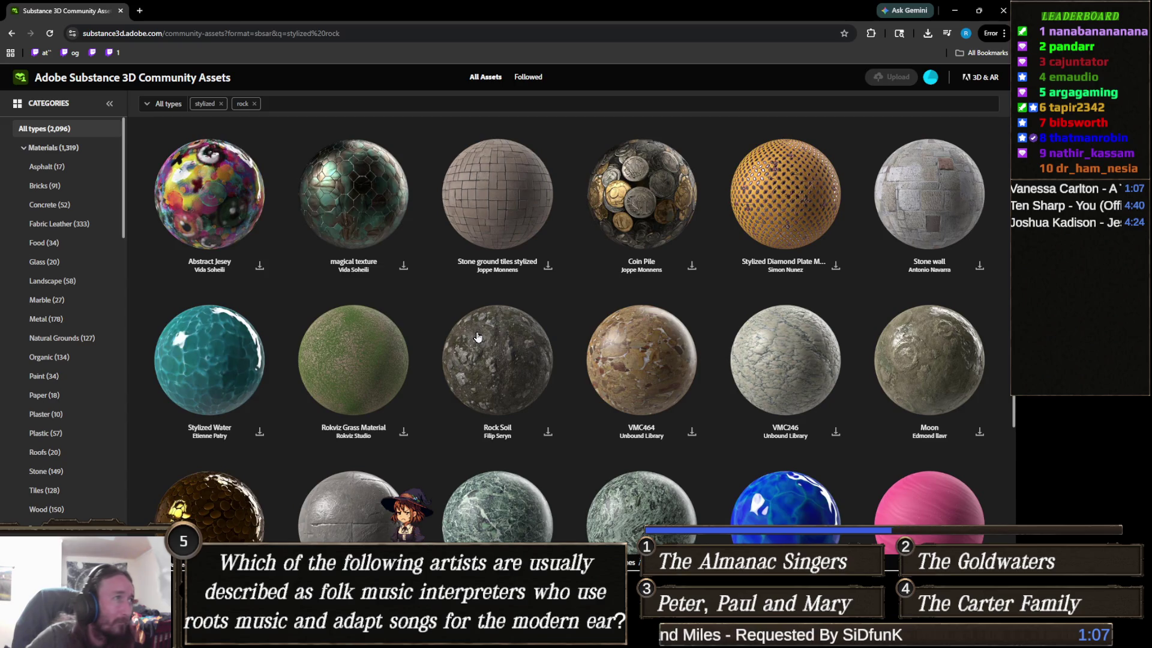
{"action": "scroll", "coordinate": [478, 337], "scroll_direction": "down", "scroll_amount": 5}
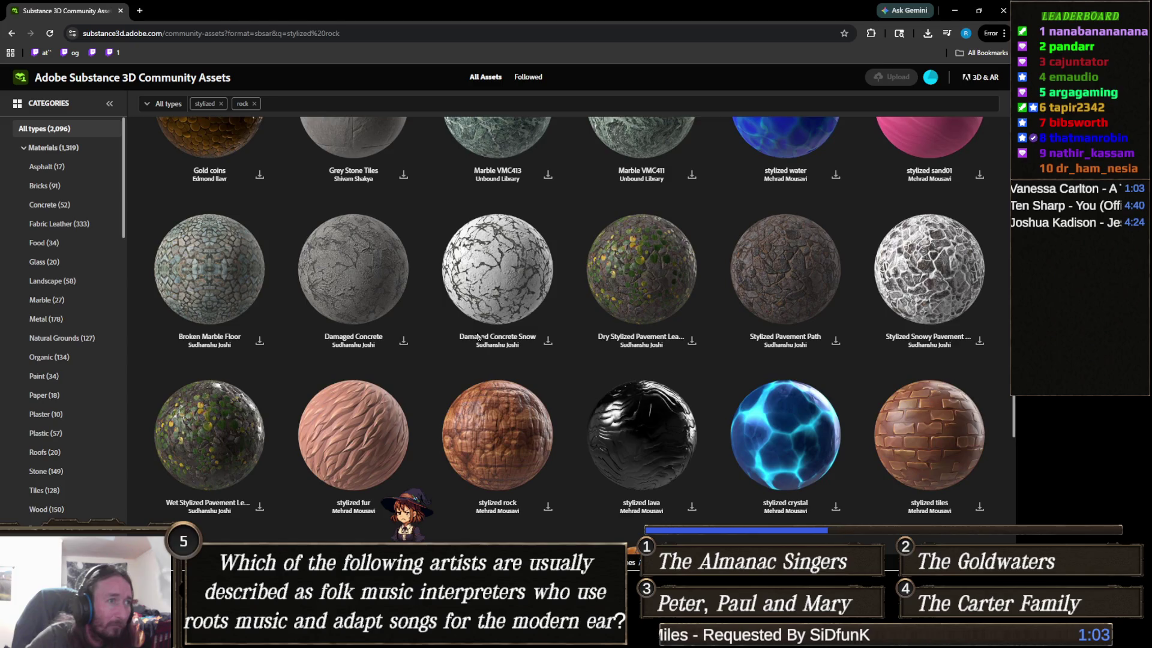
{"action": "scroll", "coordinate": [478, 338], "scroll_direction": "down", "scroll_amount": 3}
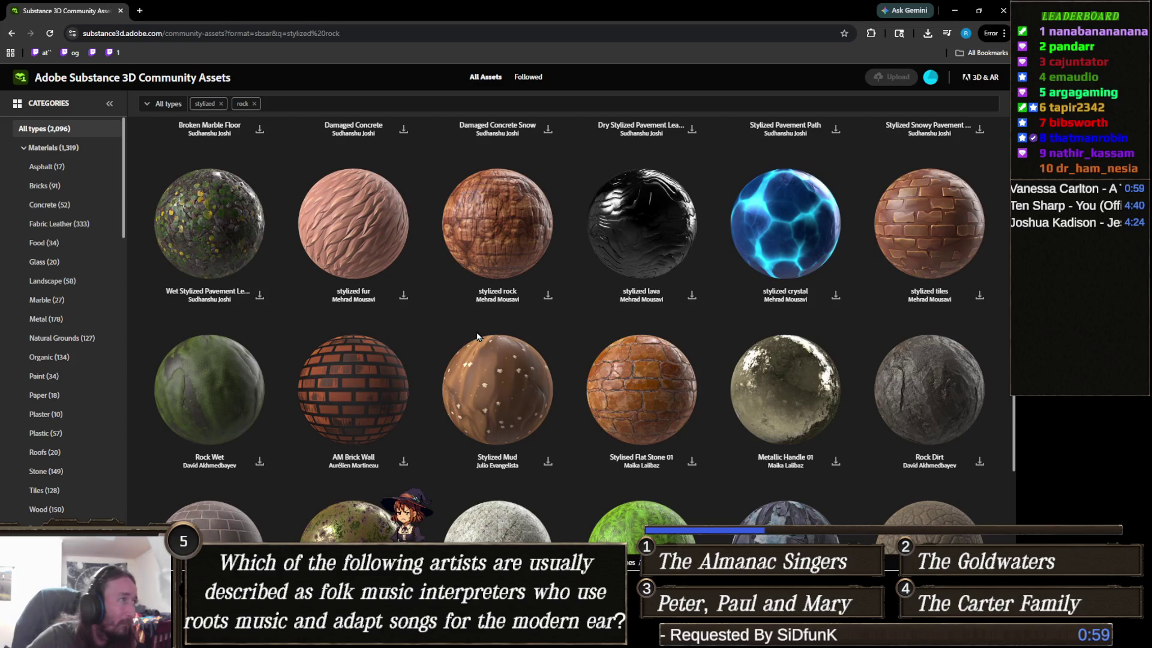
{"action": "scroll", "coordinate": [478, 337], "scroll_direction": "down", "scroll_amount": 3}
{"action": "scroll", "coordinate": [477, 336], "scroll_direction": "down", "scroll_amount": 3}
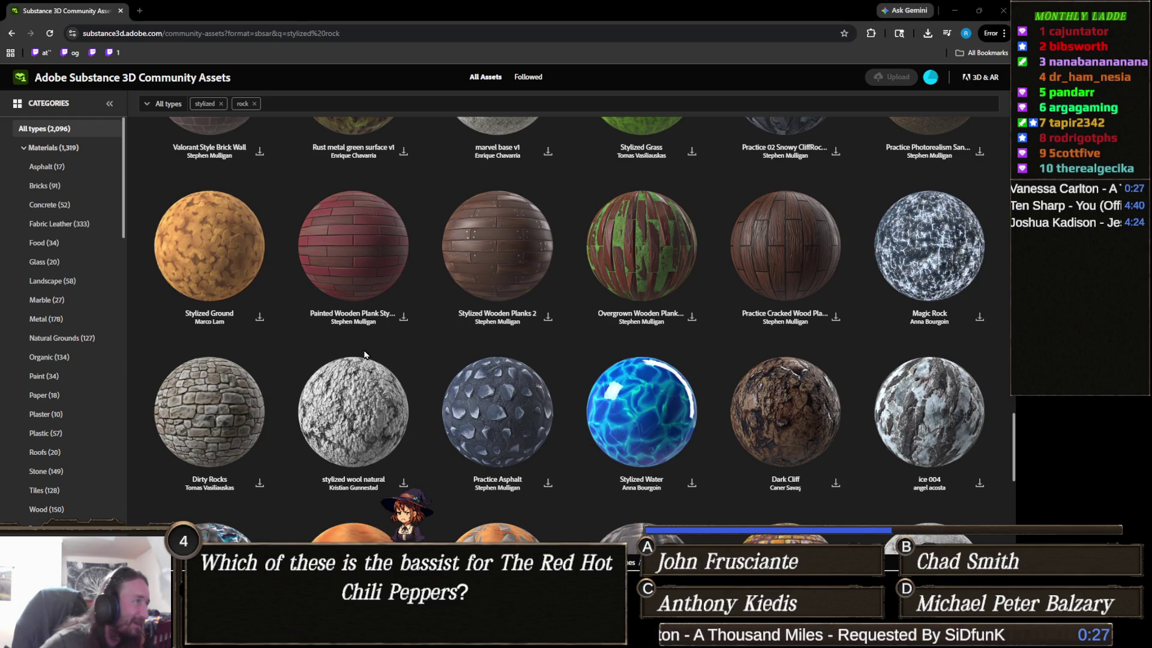
{"action": "scroll", "coordinate": [365, 354], "scroll_direction": "down", "scroll_amount": 3}
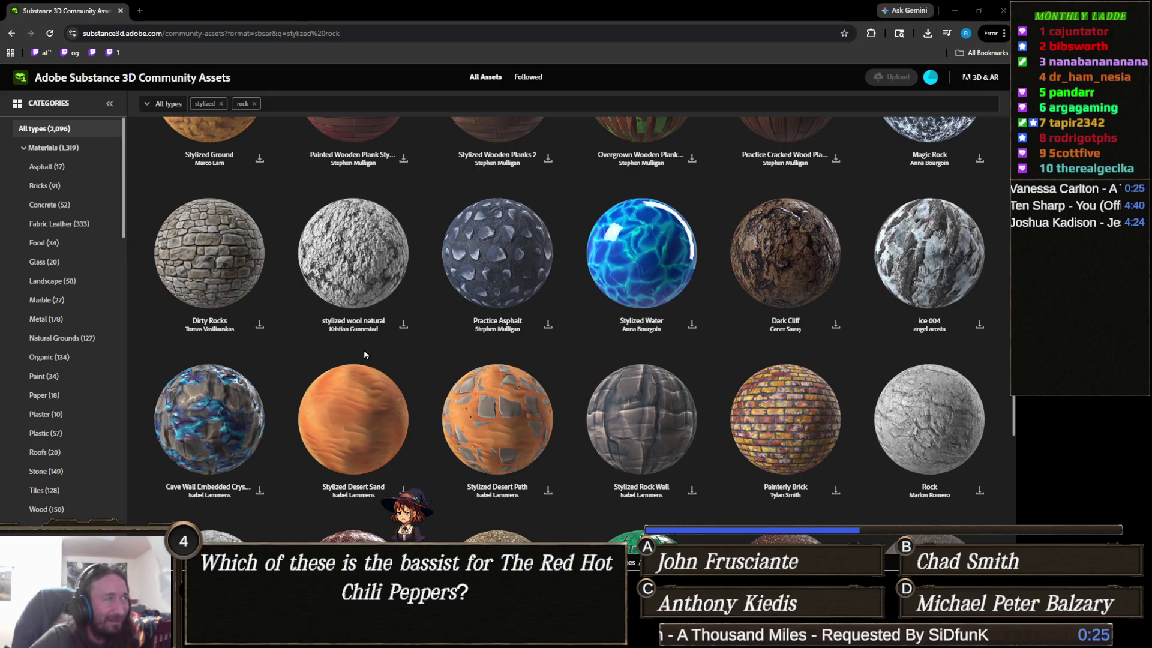
{"action": "scroll", "coordinate": [365, 354], "scroll_direction": "down", "scroll_amount": 2}
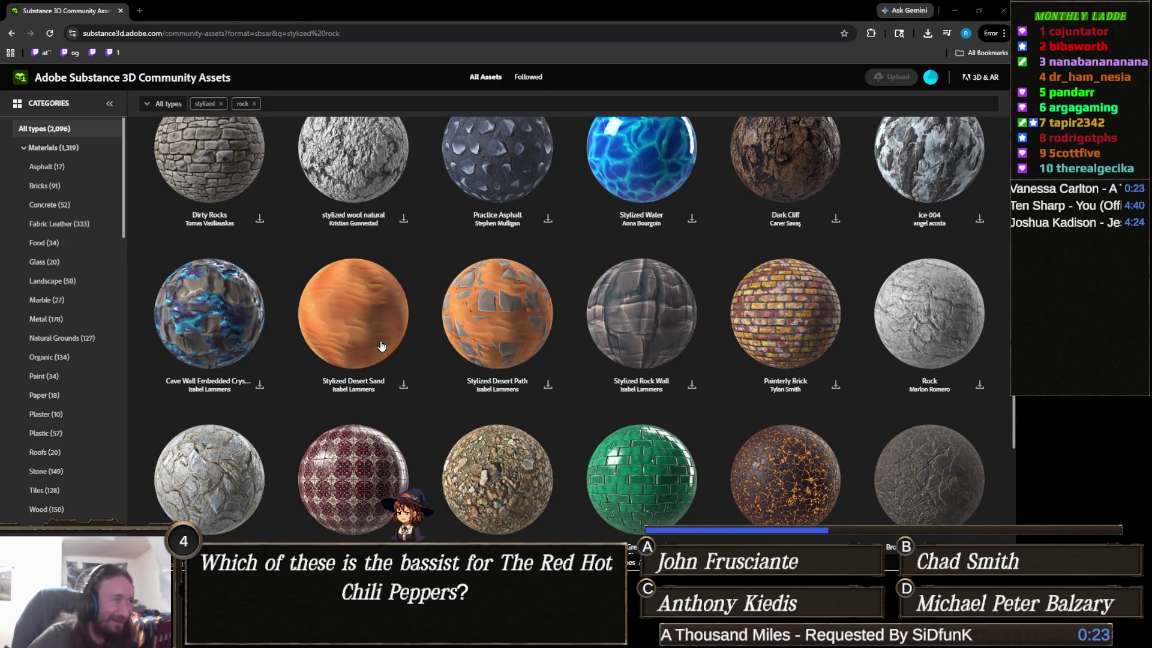
{"action": "scroll", "coordinate": [401, 355], "scroll_direction": "down", "scroll_amount": 2}
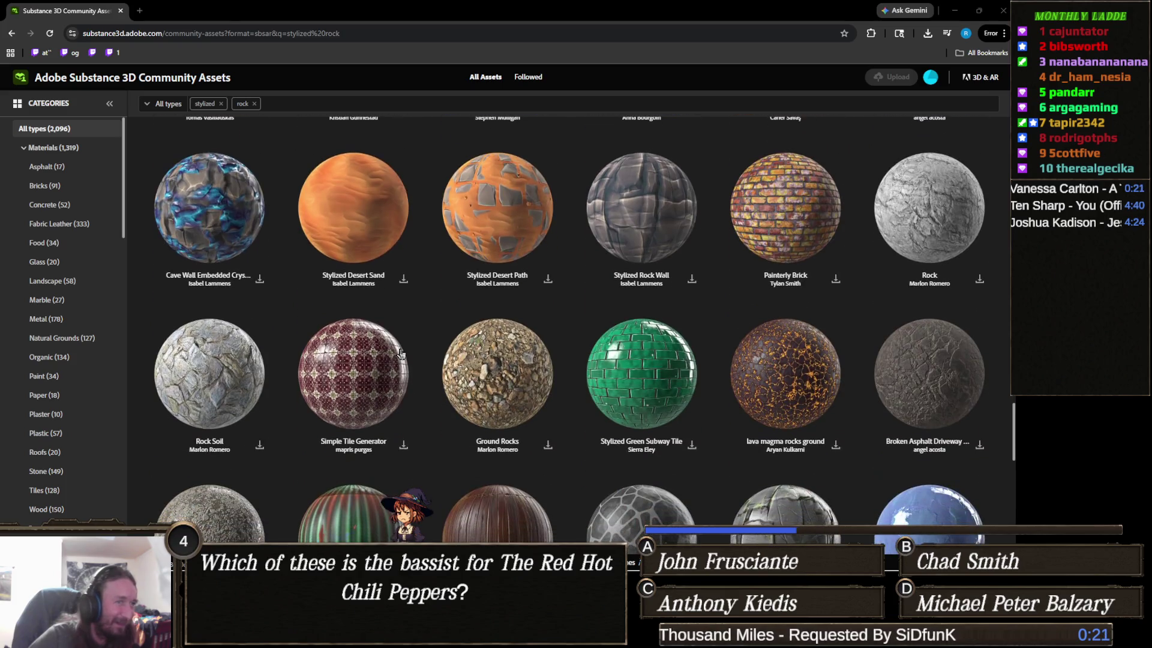
{"action": "scroll", "coordinate": [400, 351], "scroll_direction": "down", "scroll_amount": 2}
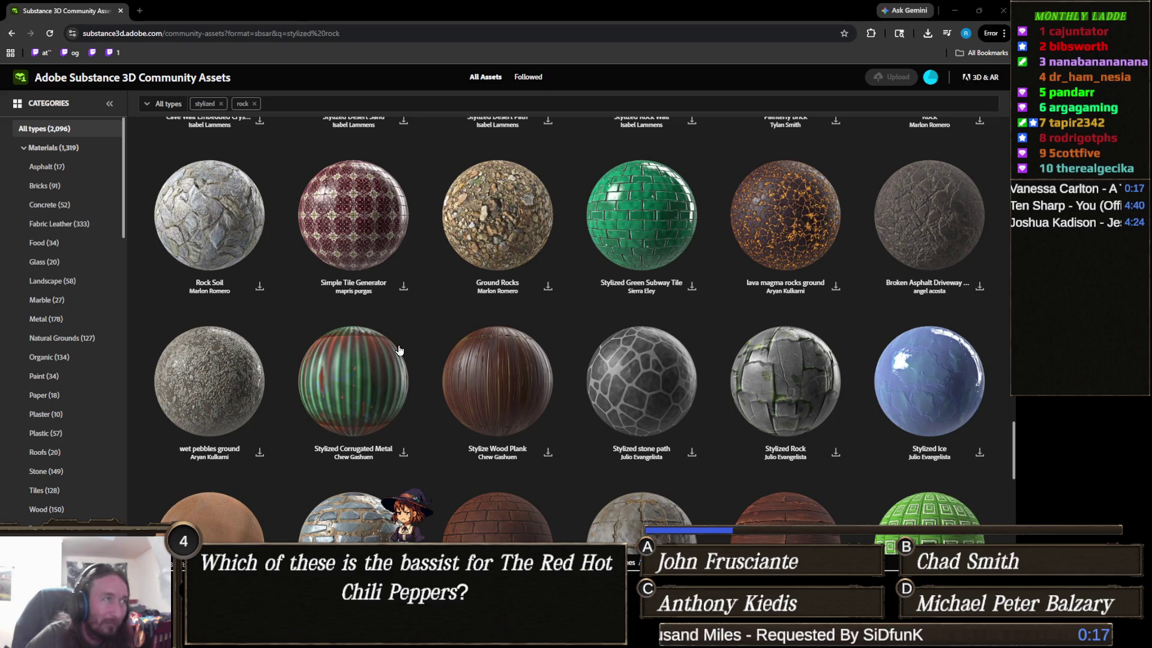
{"action": "scroll", "coordinate": [399, 350], "scroll_direction": "down", "scroll_amount": 2}
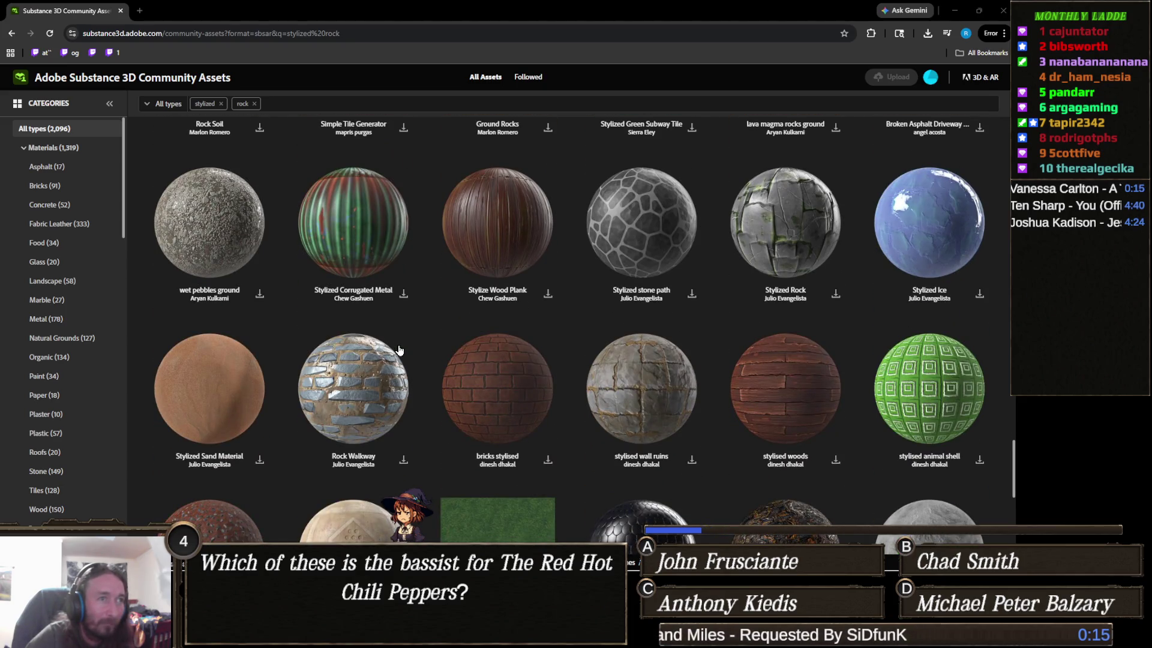
{"action": "scroll", "coordinate": [399, 350], "scroll_direction": "up", "scroll_amount": 2}
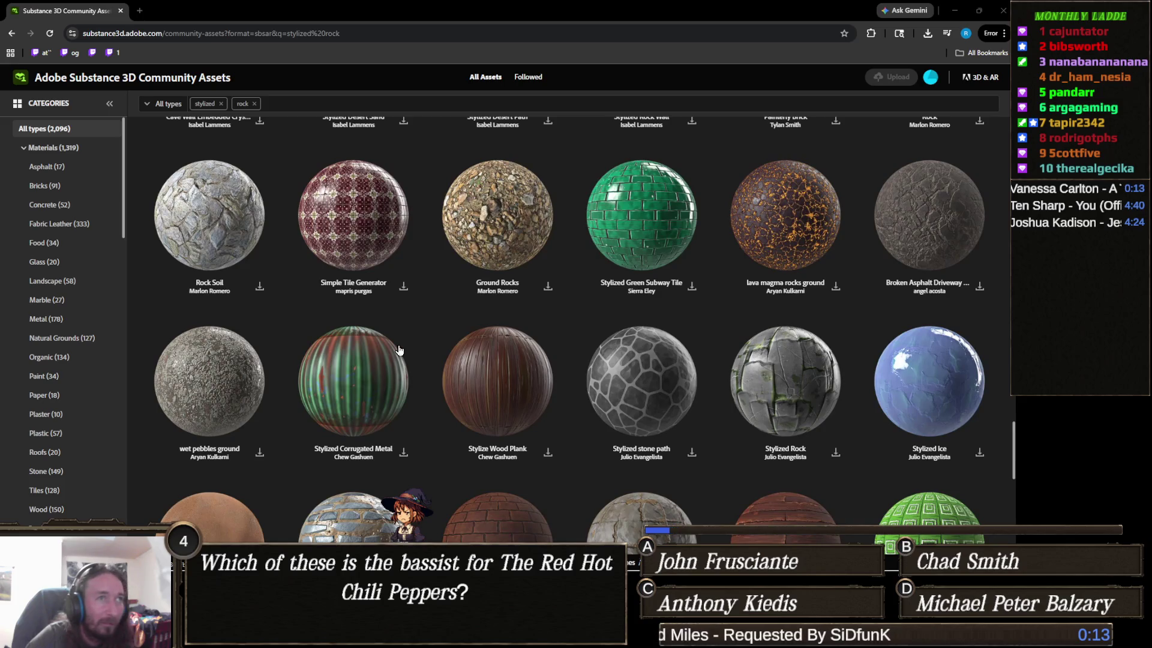
{"action": "scroll", "coordinate": [399, 350], "scroll_direction": "down", "scroll_amount": 2}
{"action": "scroll", "coordinate": [399, 350], "scroll_direction": "down", "scroll_amount": 2}
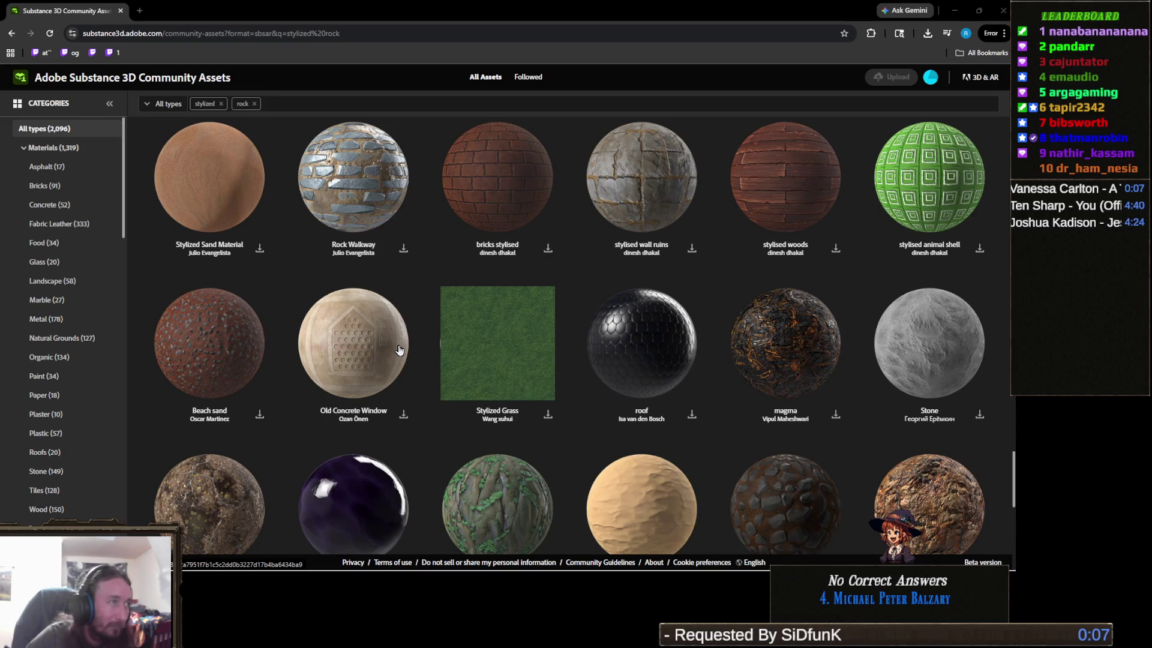
{"action": "scroll", "coordinate": [400, 350], "scroll_direction": "down", "scroll_amount": 2}
{"action": "scroll", "coordinate": [399, 349], "scroll_direction": "down", "scroll_amount": 4}
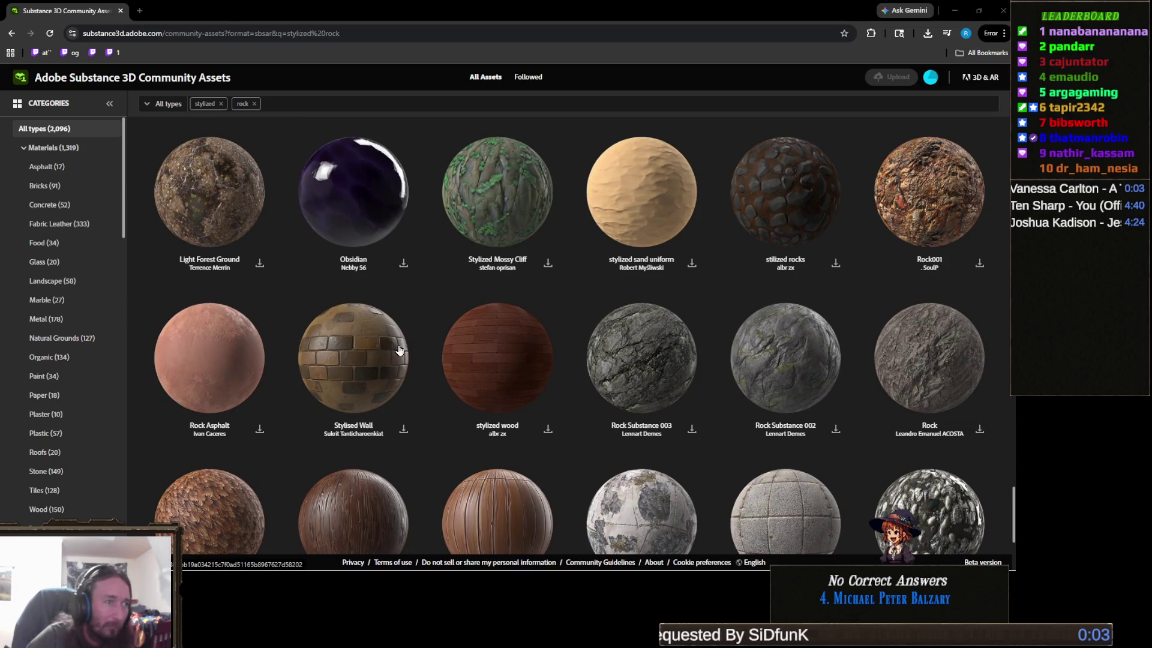
{"action": "scroll", "coordinate": [400, 350], "scroll_direction": "down", "scroll_amount": 2}
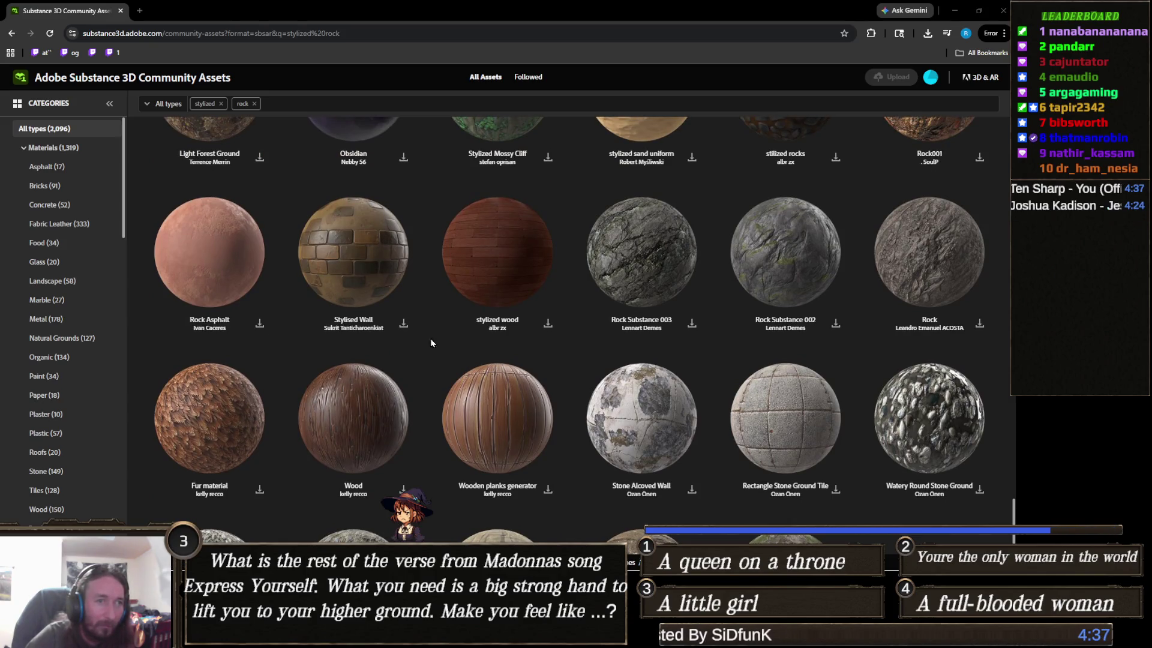
{"action": "left_click", "coordinate": [691, 324]}
Shrink the browser window off maximized to reveal Unity behind it
{"action": "scroll", "coordinate": [671, 354], "scroll_direction": "down", "scroll_amount": 2}
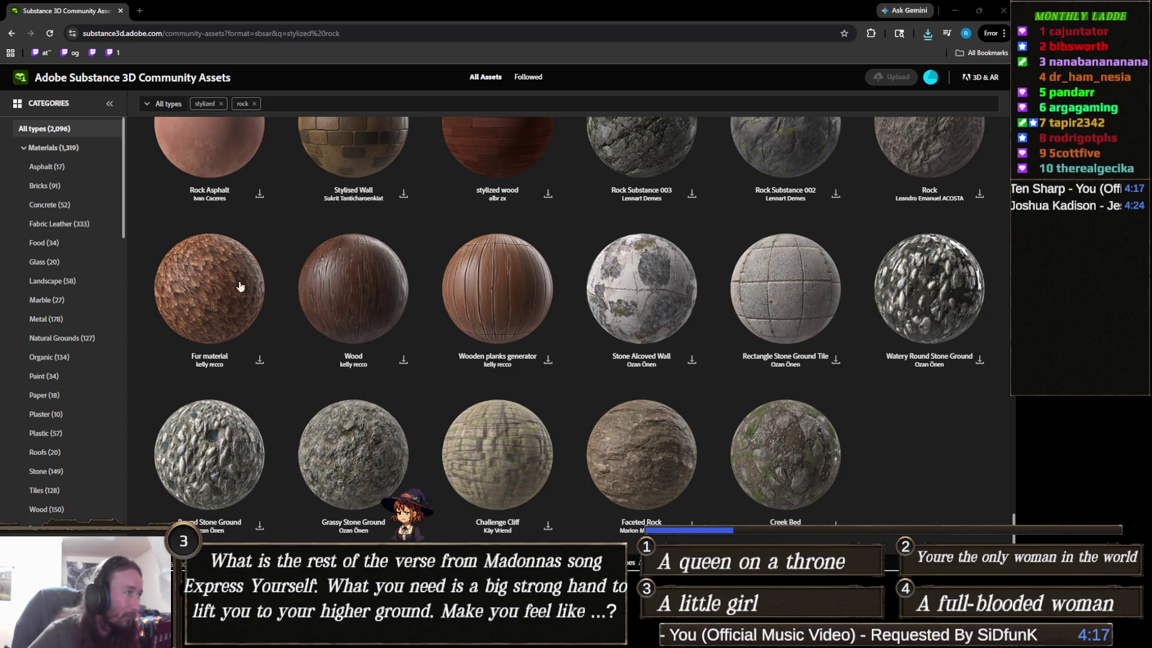
{"action": "scroll", "coordinate": [246, 282], "scroll_direction": "up", "scroll_amount": 7}
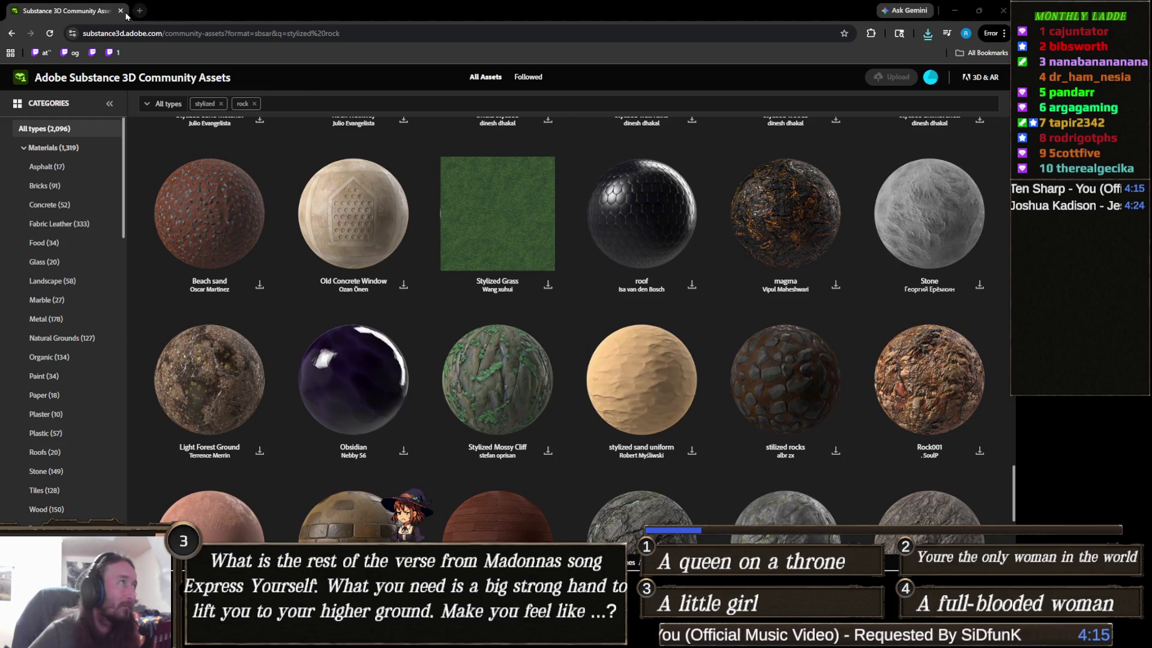
{"action": "left_click_drag", "start_coordinate": [105, 11], "coordinate": [790, 60]}
Close the Substance Community Assets tab and open the Downloads folder with the new .sbsar files
{"action": "left_click", "coordinate": [782, 50]}
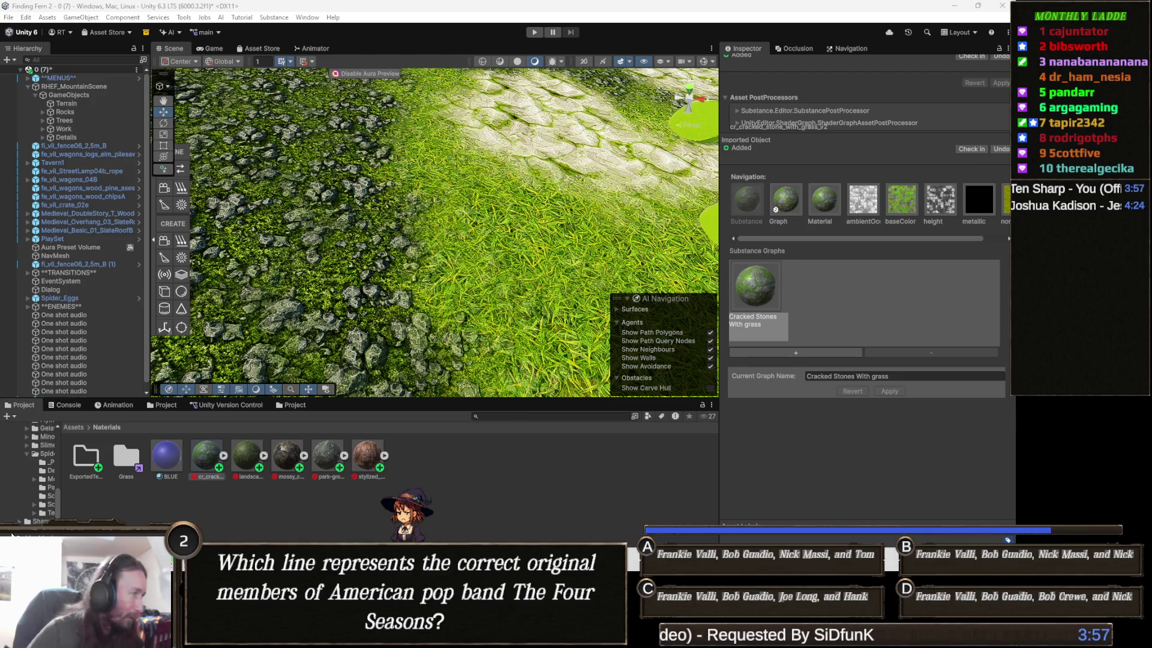
{"action": "mouse_move", "coordinate": [195, 642]}
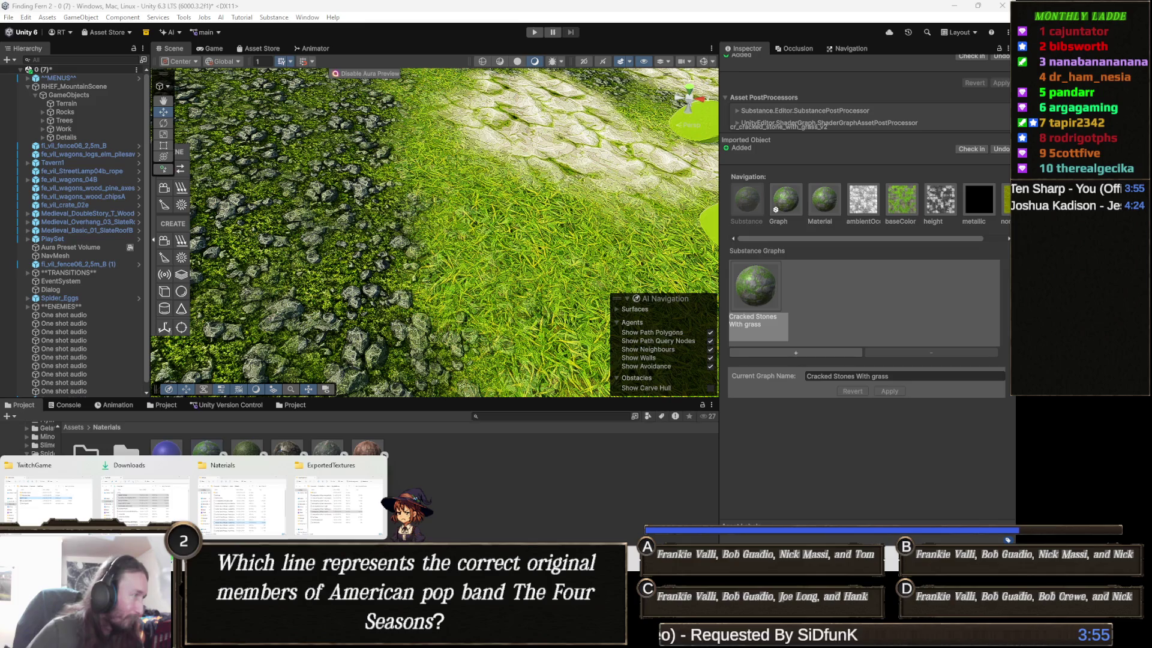
{"action": "left_click", "coordinate": [144, 501]}
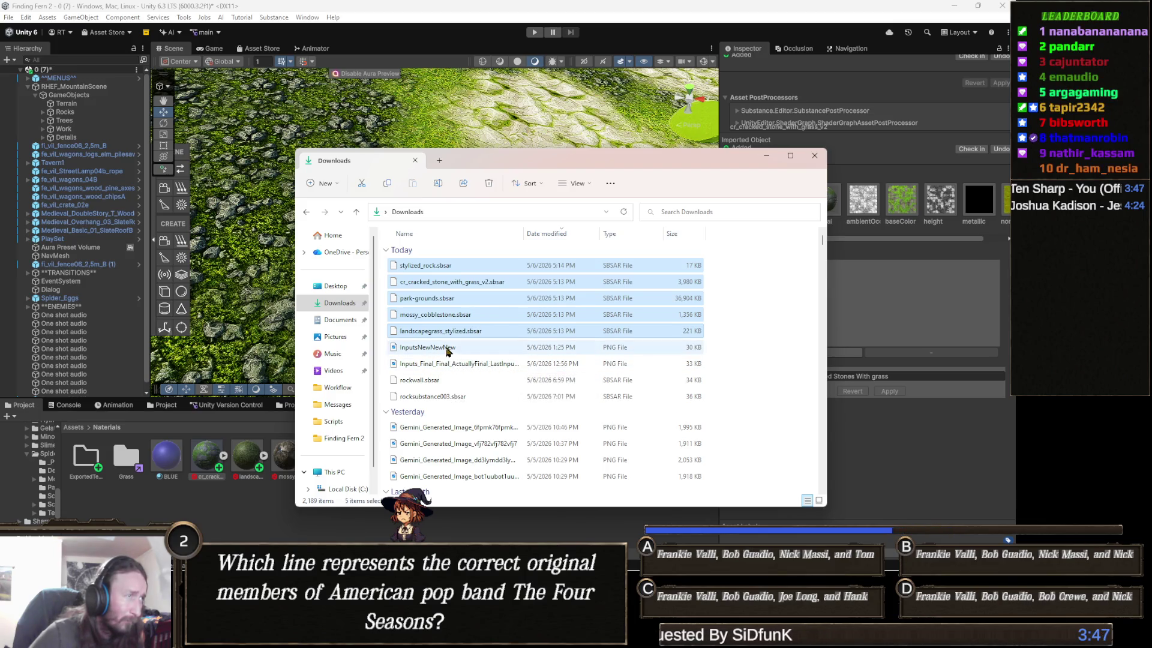
Import rockwall.sbsar and rocksubstance003.sbsar from Downloads into Materials, then check the rockwall graph
{"action": "left_click", "coordinate": [338, 306]}
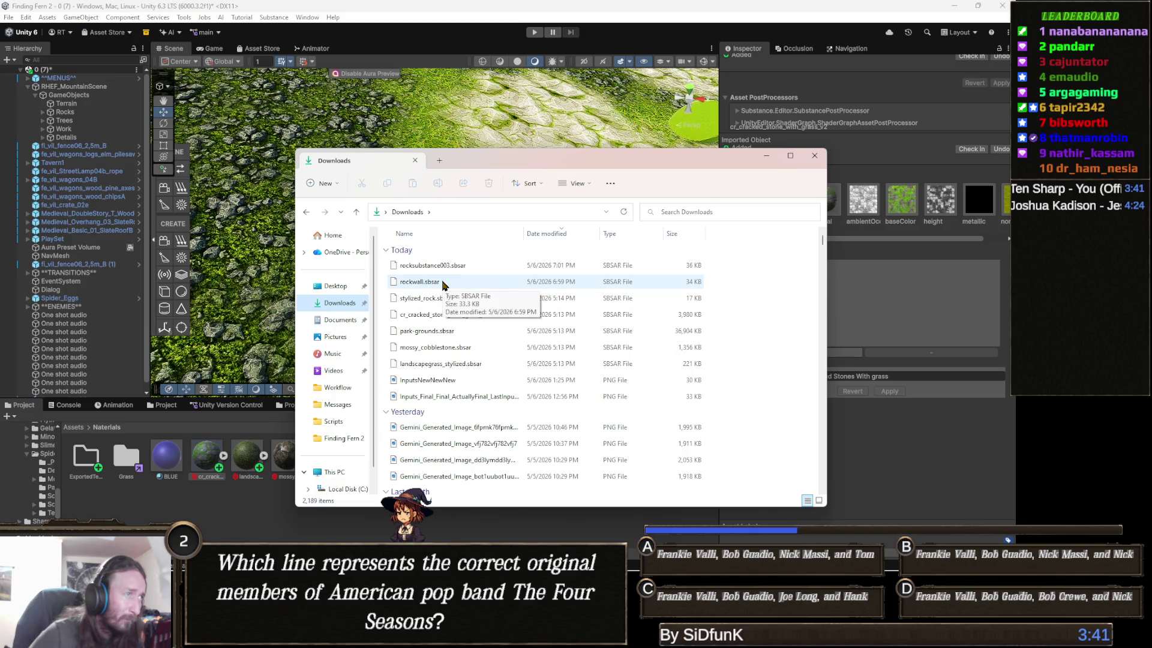
{"action": "left_click", "coordinate": [444, 283]}
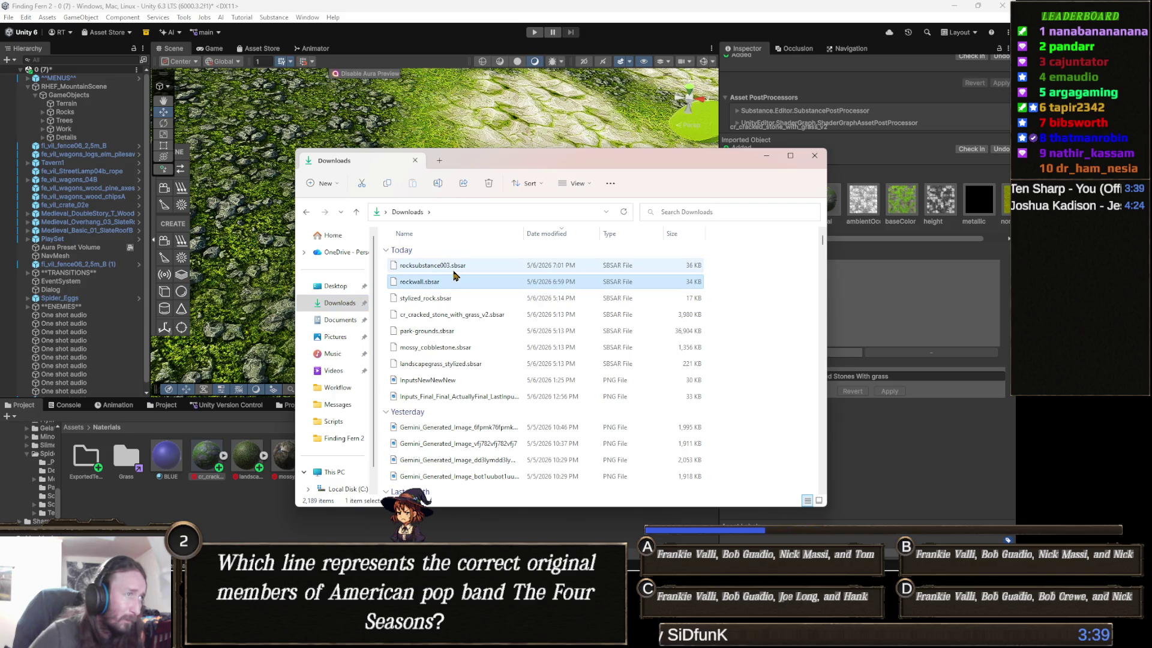
{"action": "left_click", "coordinate": [445, 271], "text": "ctrl"}
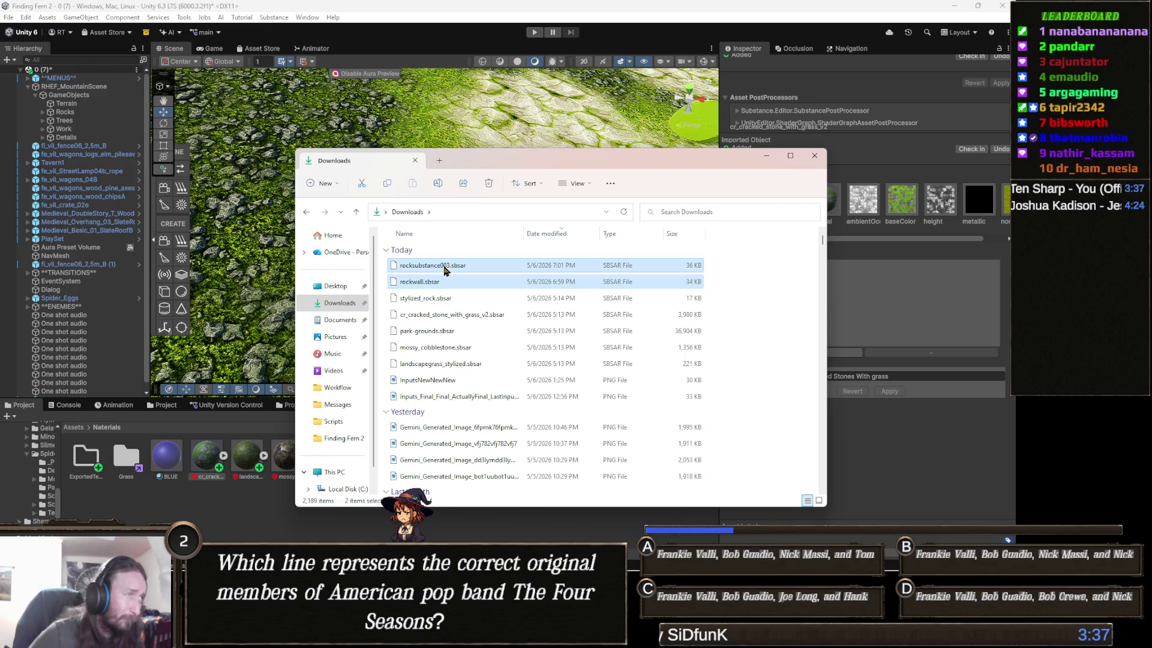
{"action": "mouse_move", "coordinate": [425, 284]}
{"action": "left_mouse_down"}
{"action": "mouse_move", "coordinate": [445, 302]}
{"action": "mouse_move", "coordinate": [250, 509]}
{"action": "left_mouse_up"}
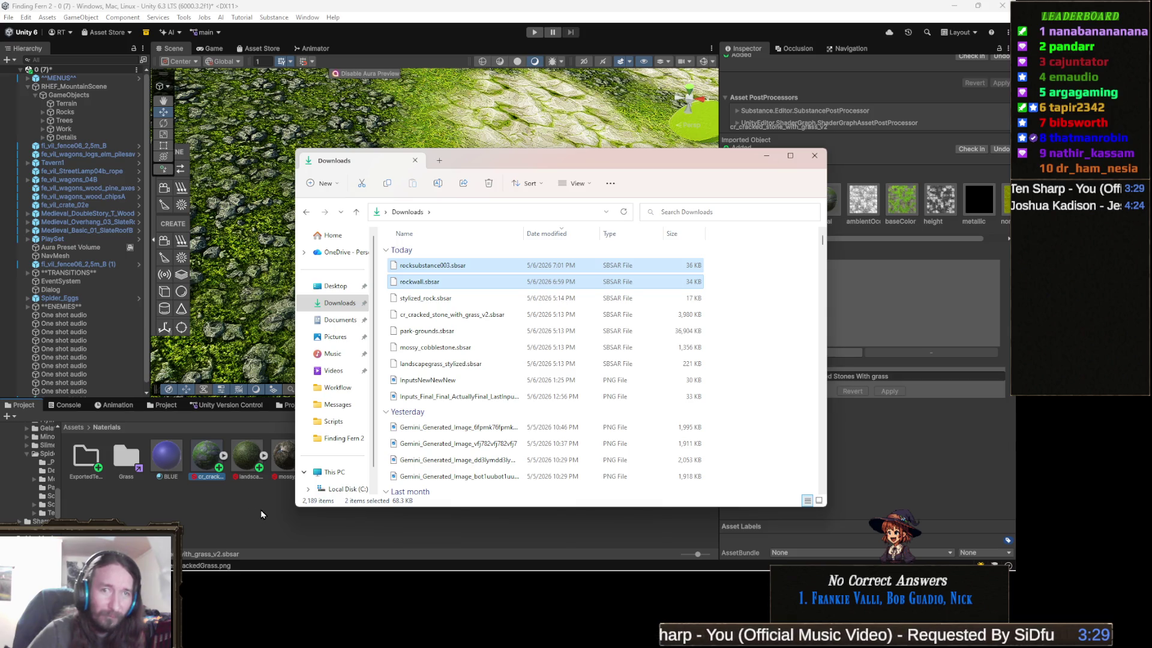
{"action": "left_click", "coordinate": [275, 506]}
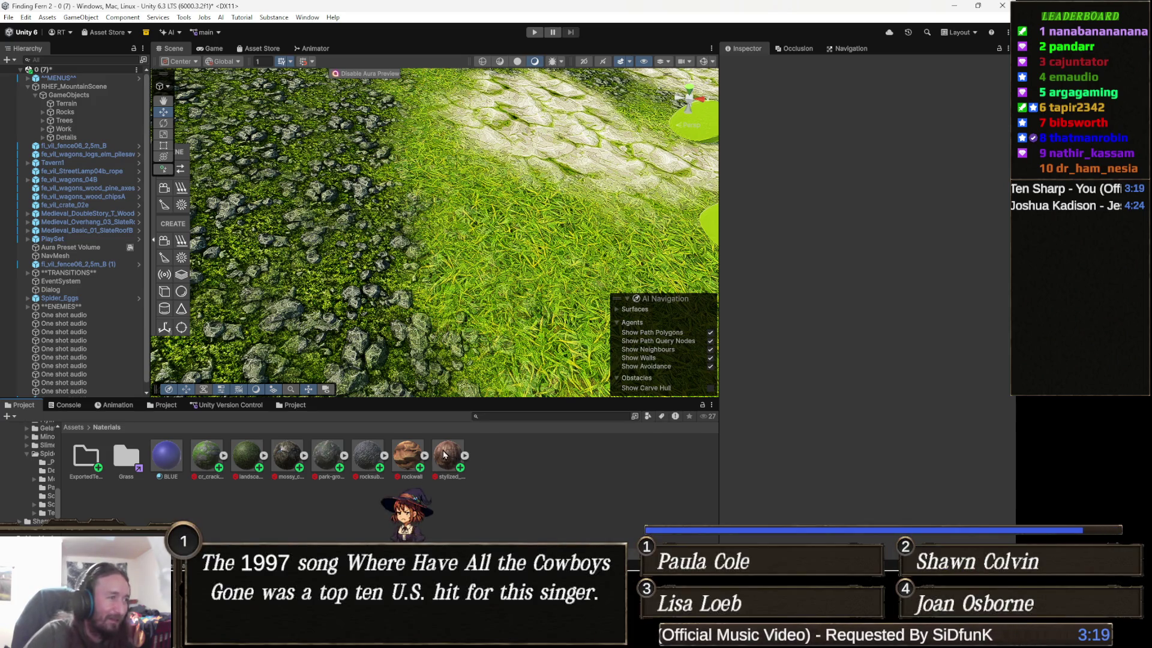
{"action": "left_click", "coordinate": [419, 463]}
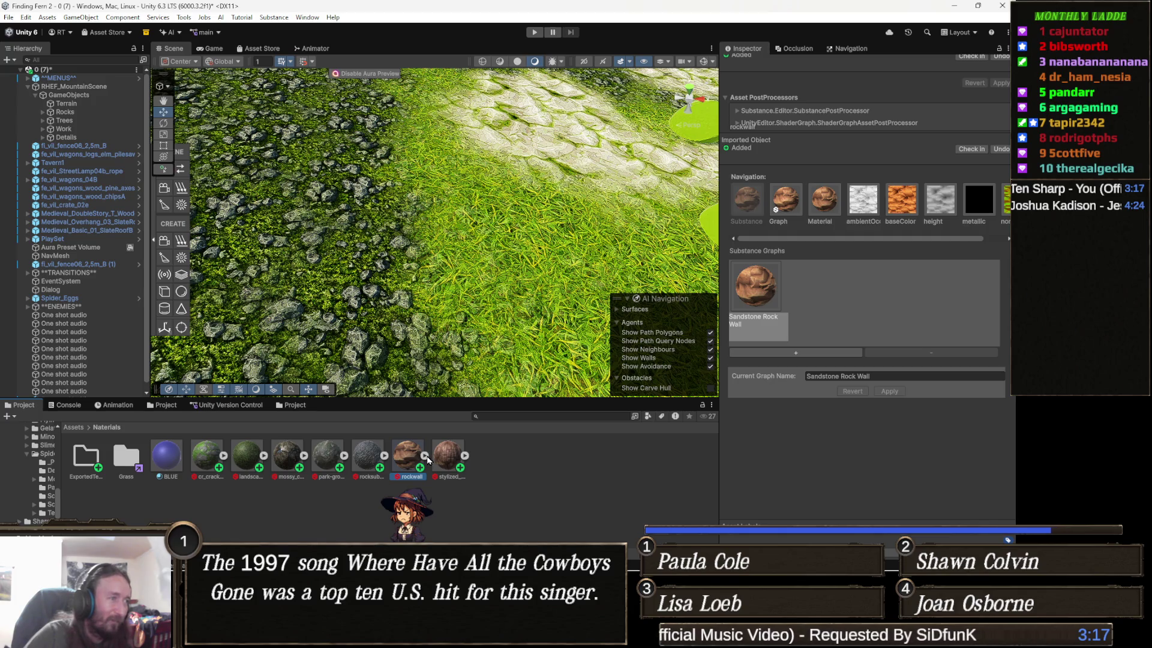
{"action": "left_click", "coordinate": [425, 457]}
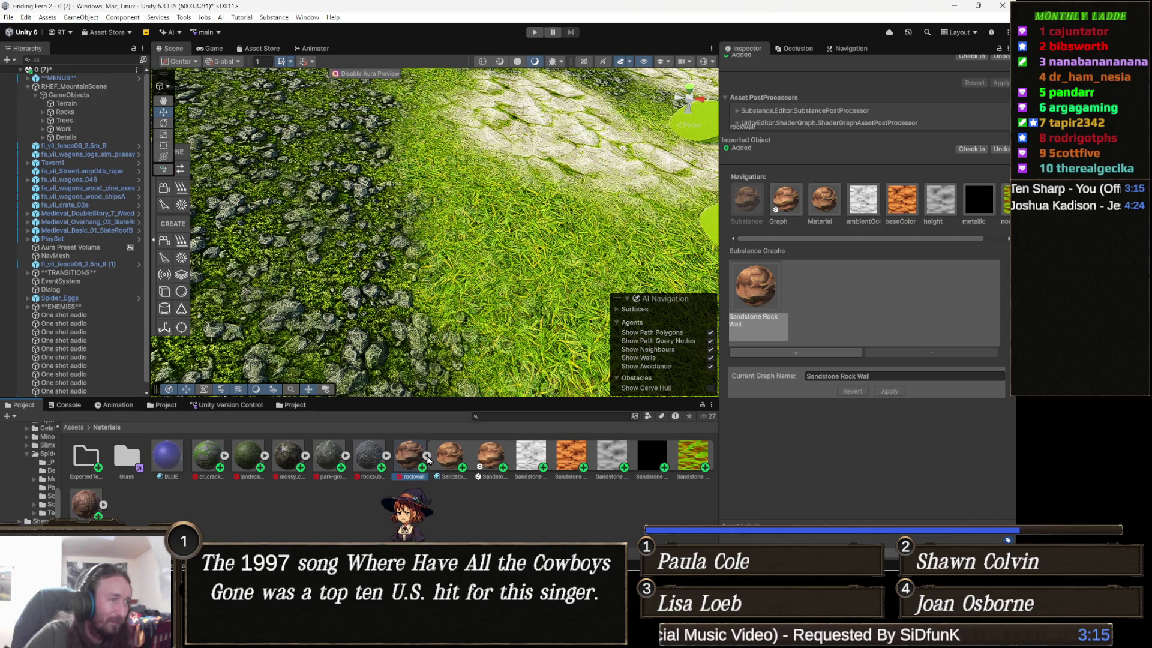
{"action": "left_click", "coordinate": [427, 457]}
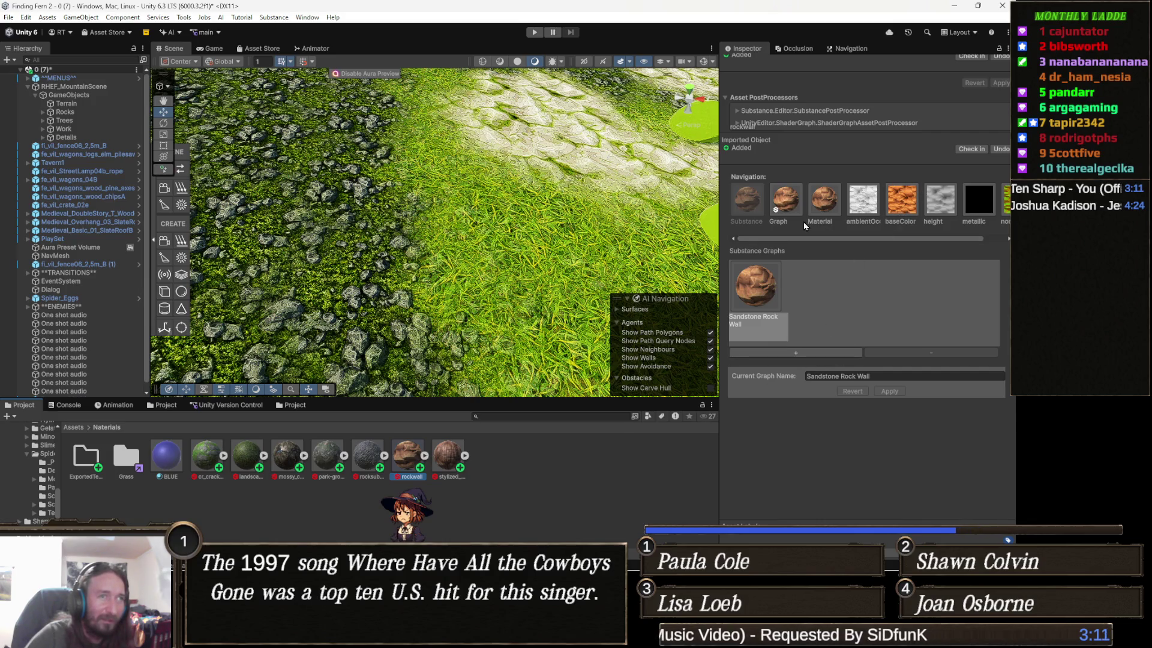
{"action": "left_click", "coordinate": [906, 204]}
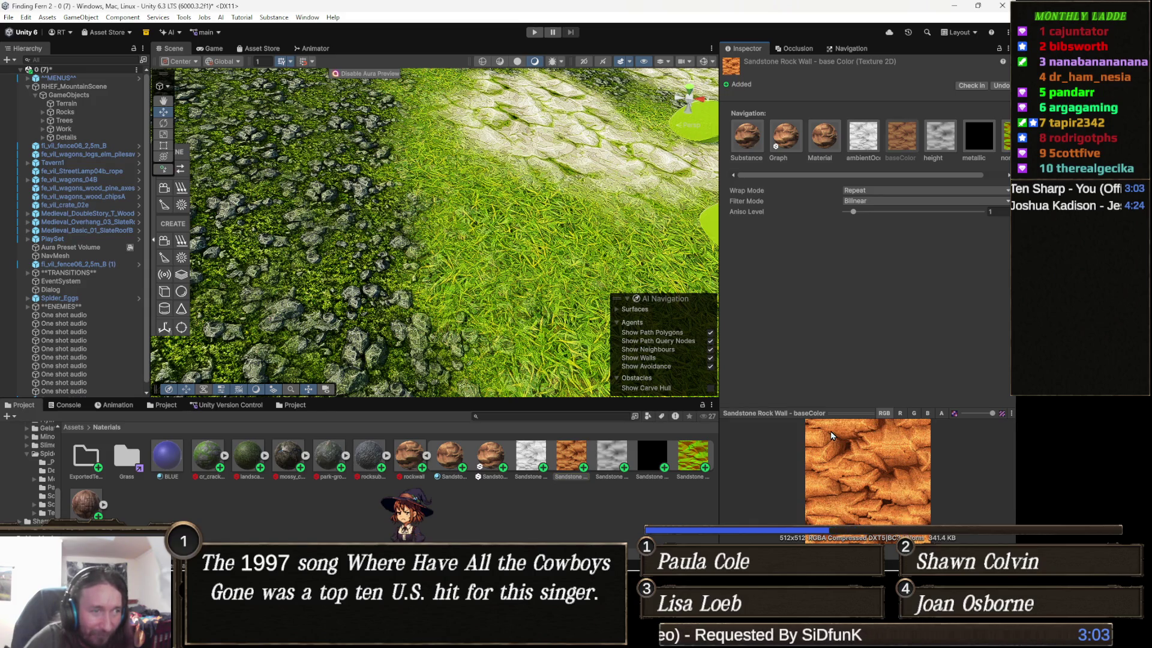
{"action": "left_click", "coordinate": [427, 459]}
{"action": "left_click", "coordinate": [449, 454]}
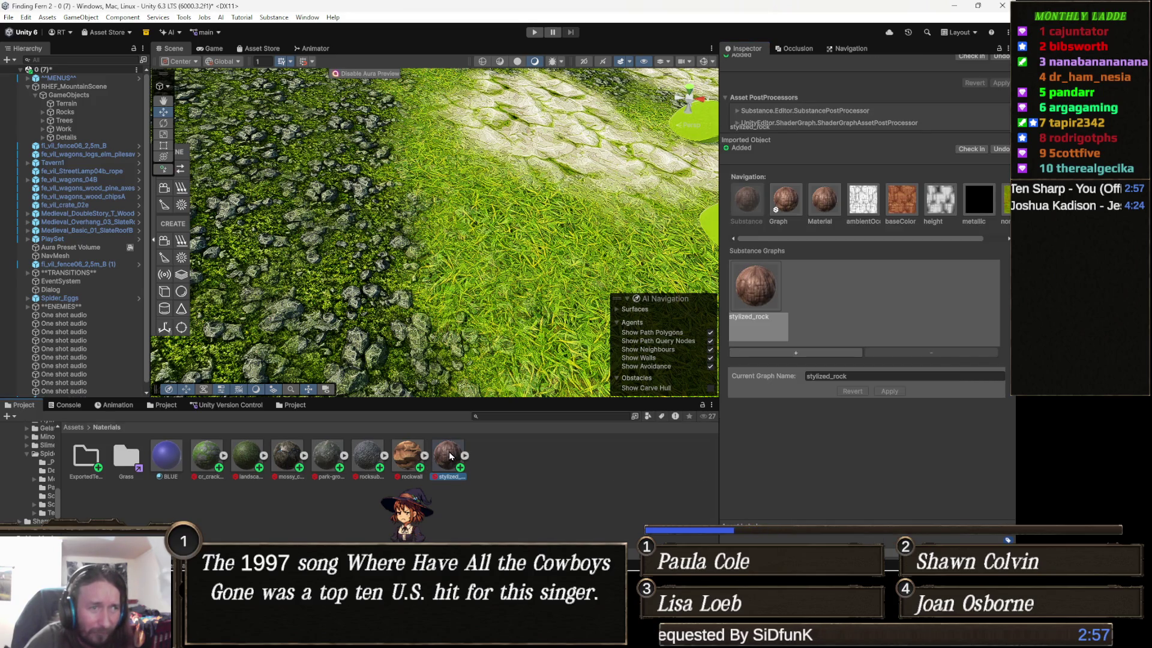
{"action": "left_click", "coordinate": [374, 459]}
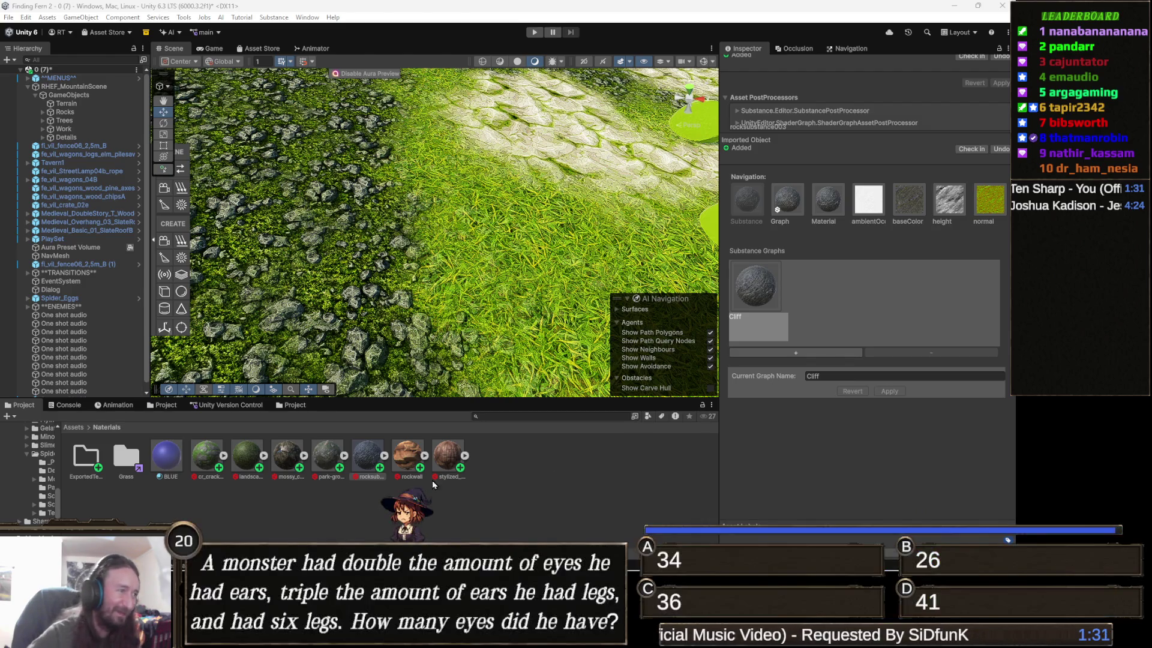
{"action": "left_click", "coordinate": [204, 454]}
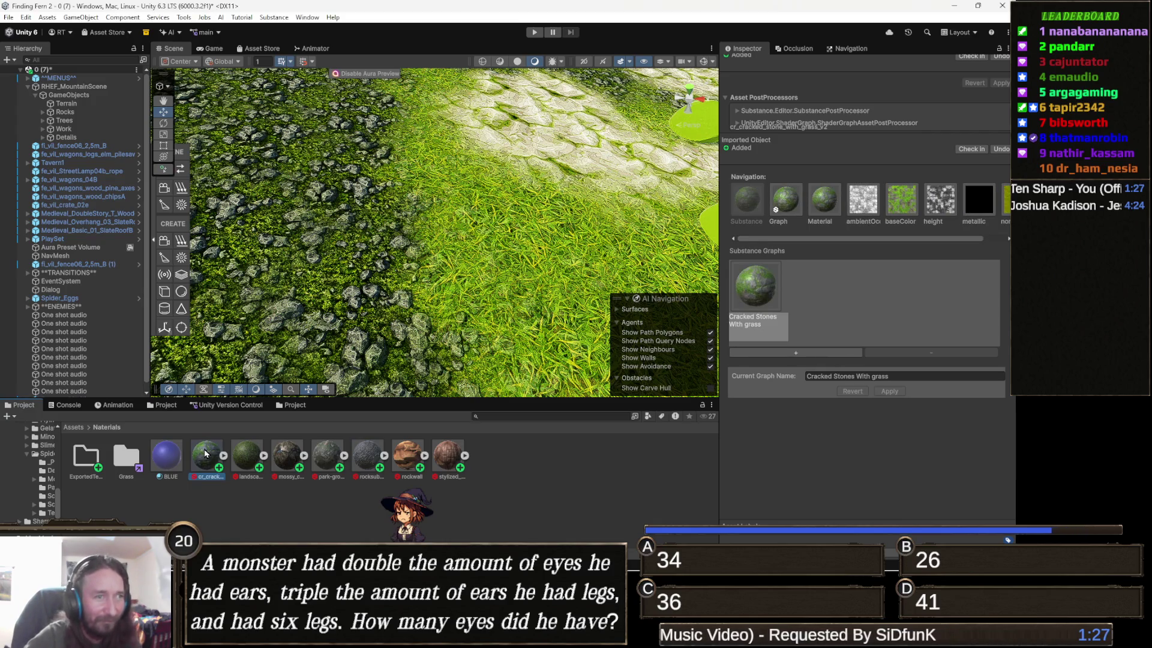
Step through the LandscapeGrass_Stylized, rocksub Cliff and rockwall substances in the Project grid
{"action": "key", "text": "Right"}
{"action": "key", "text": "Right"}
{"action": "key", "text": "Right"}
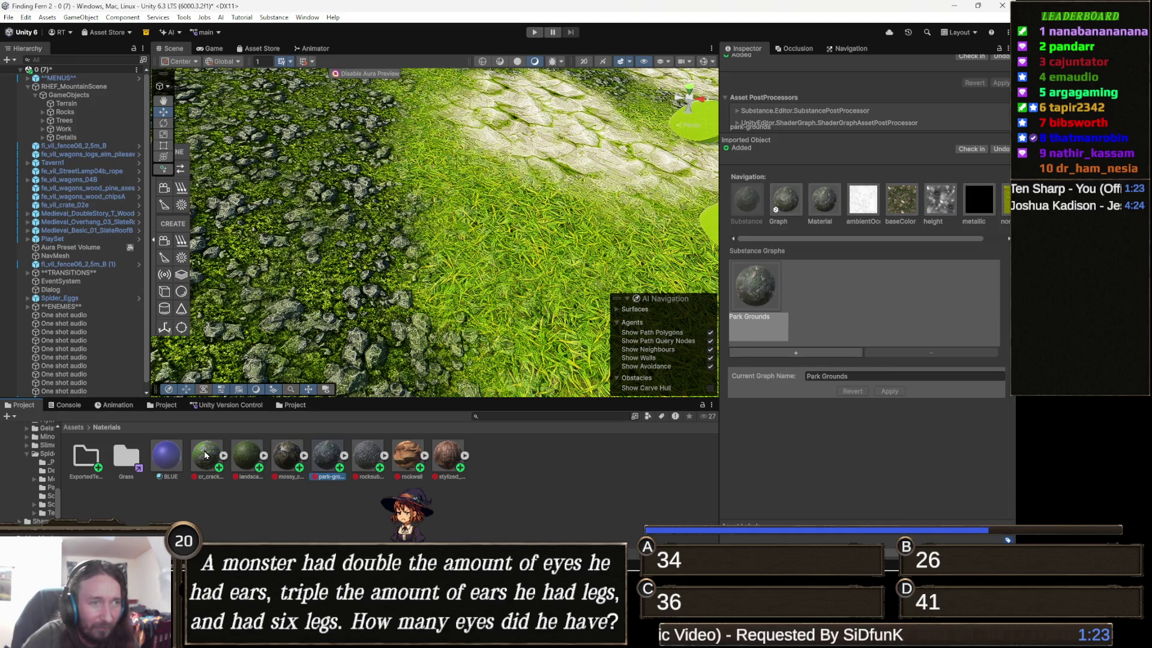
{"action": "key", "text": "Right"}
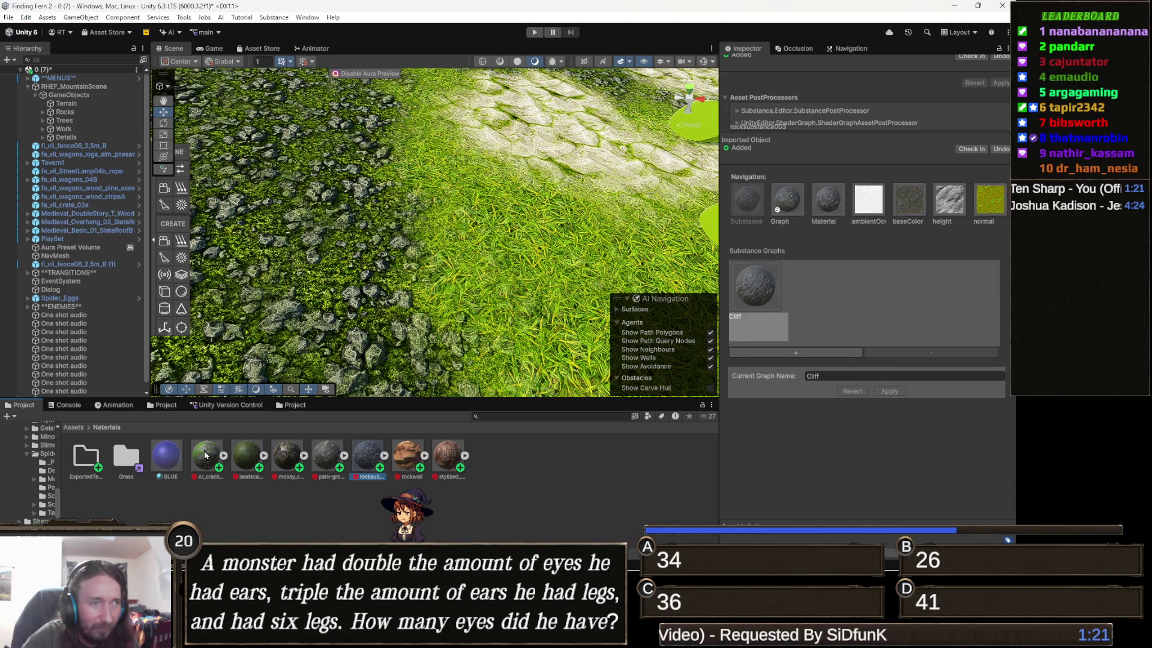
{"action": "key", "text": "Right"}
{"action": "key", "text": "Right"}
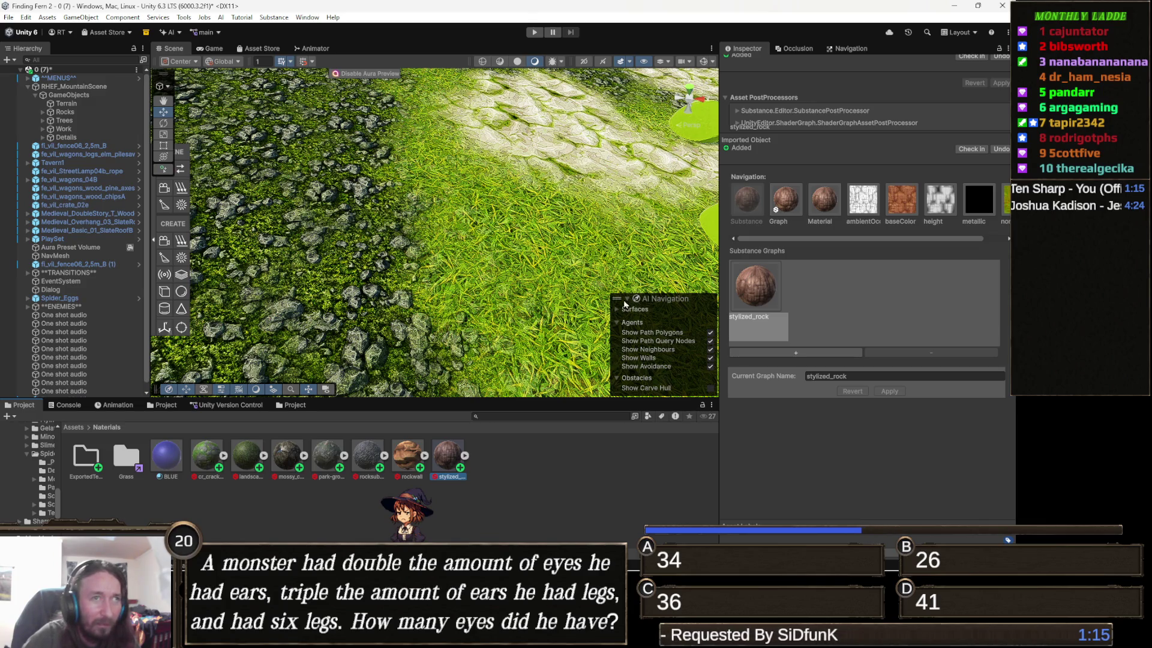
Preview the stylized_rock base colour, then the Cliff base colour texture of rocksub
{"action": "left_click", "coordinate": [901, 199]}
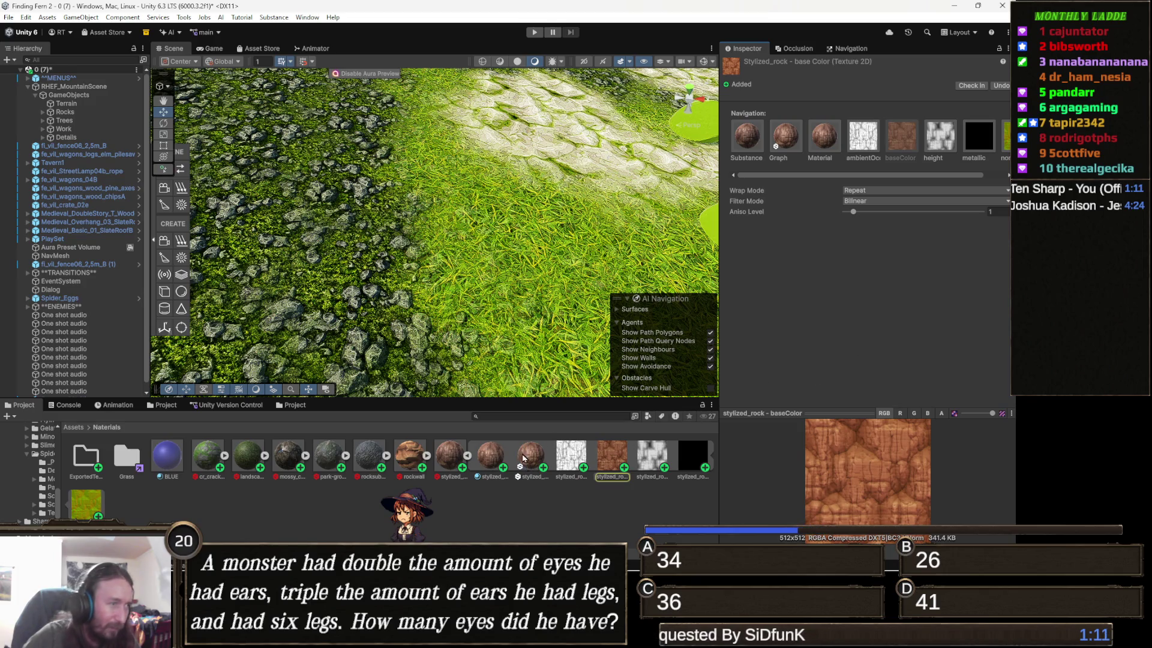
{"action": "left_click", "coordinate": [468, 456]}
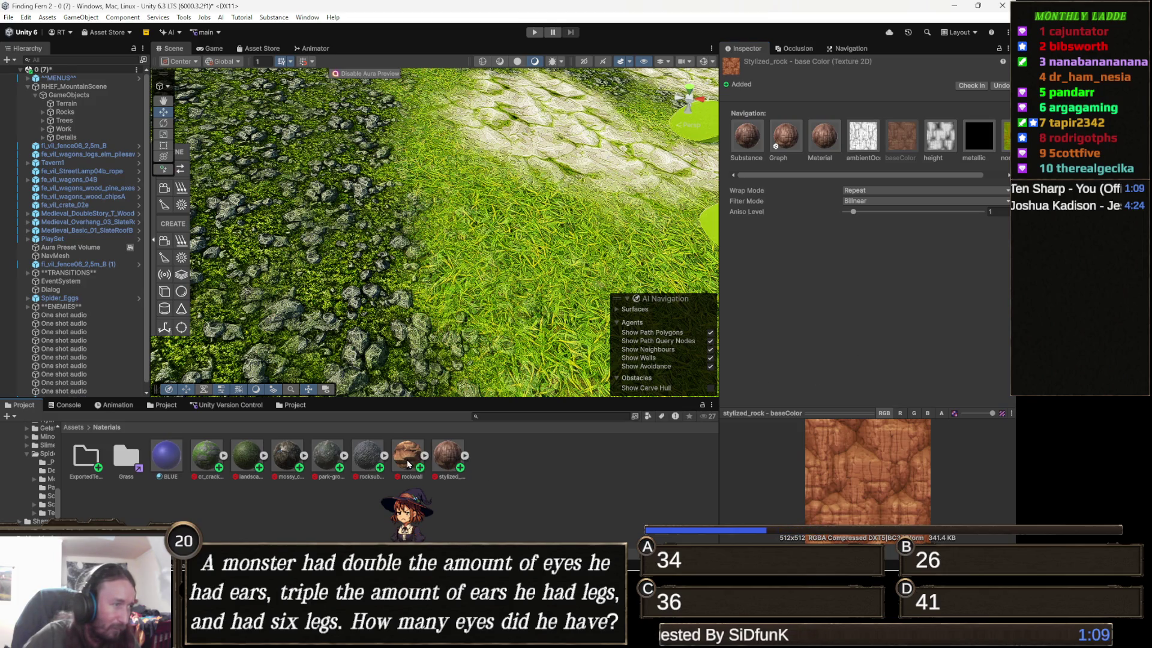
{"action": "left_click", "coordinate": [367, 456]}
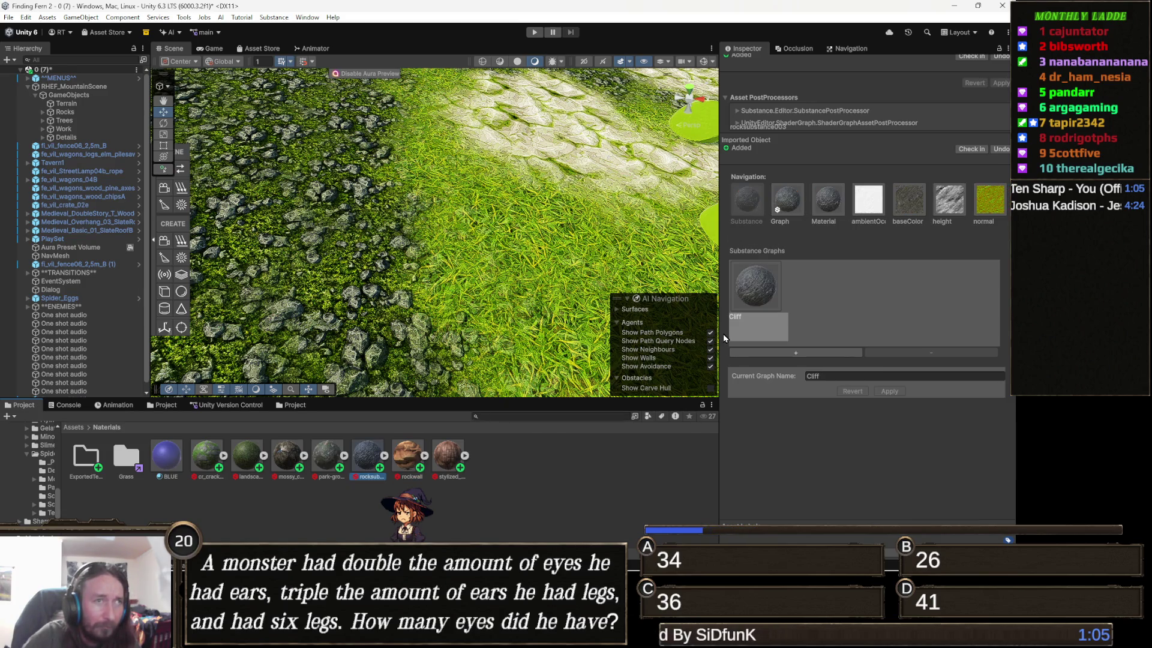
{"action": "left_click", "coordinate": [921, 205]}
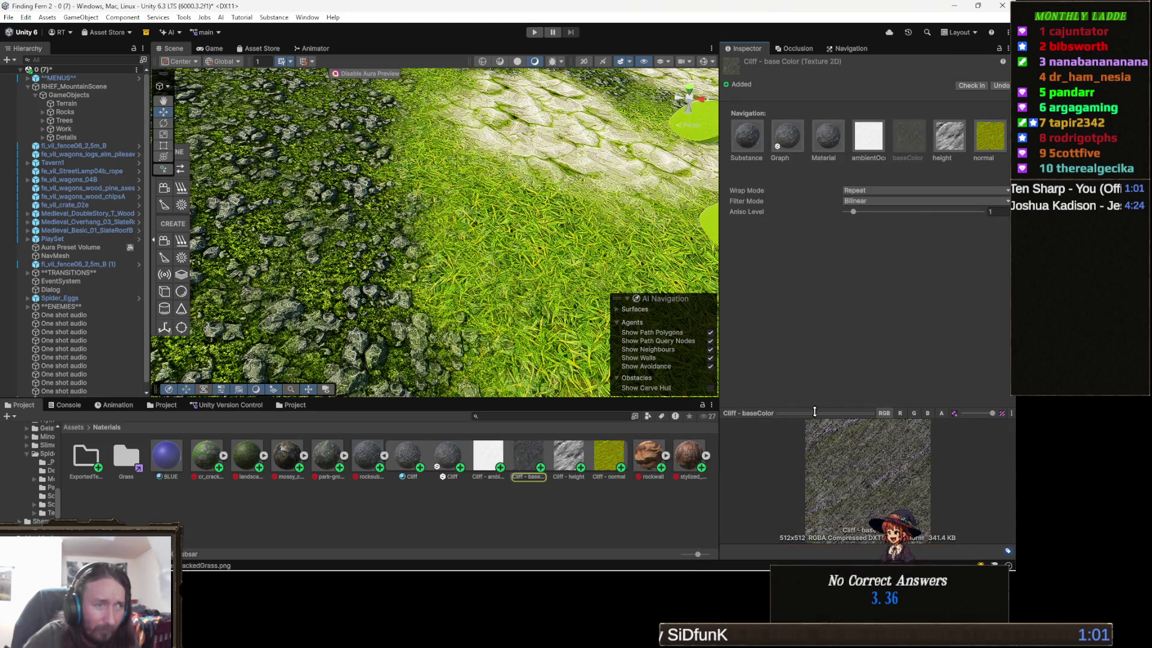
{"action": "right_click", "coordinate": [811, 410]}
{"action": "left_click", "coordinate": [815, 415]}
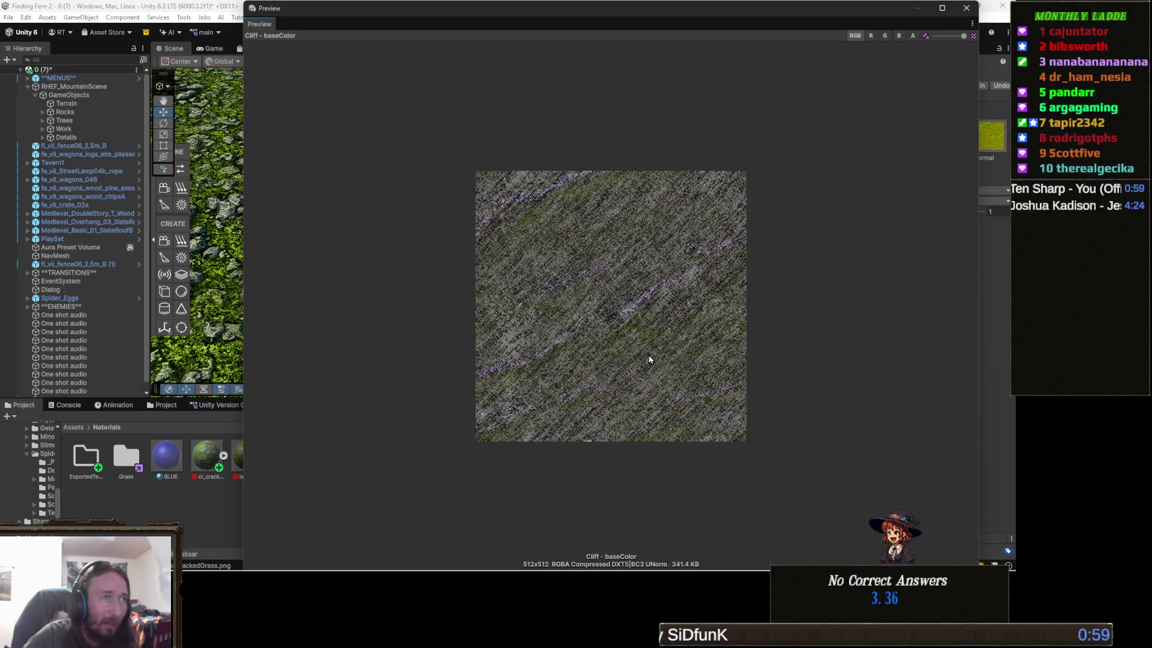
{"action": "left_click", "coordinate": [966, 8]}
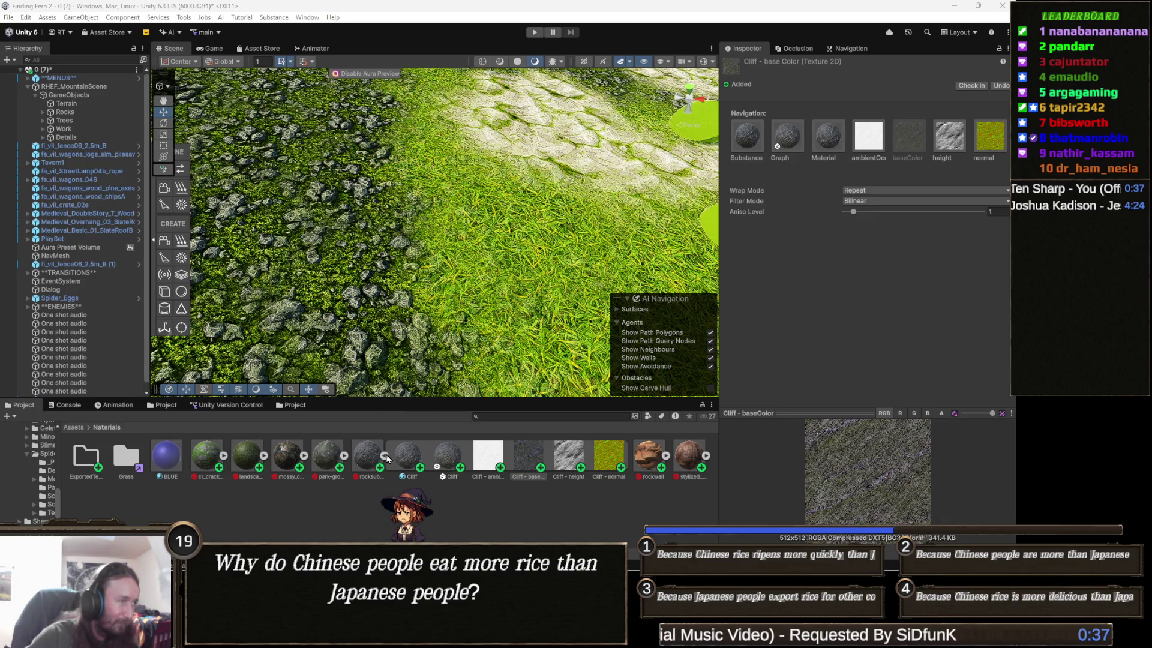
Collapse the Cliff sub-assets and preview the rockwall Sandstone Rock Wall base colour texture
{"action": "left_click", "coordinate": [384, 456]}
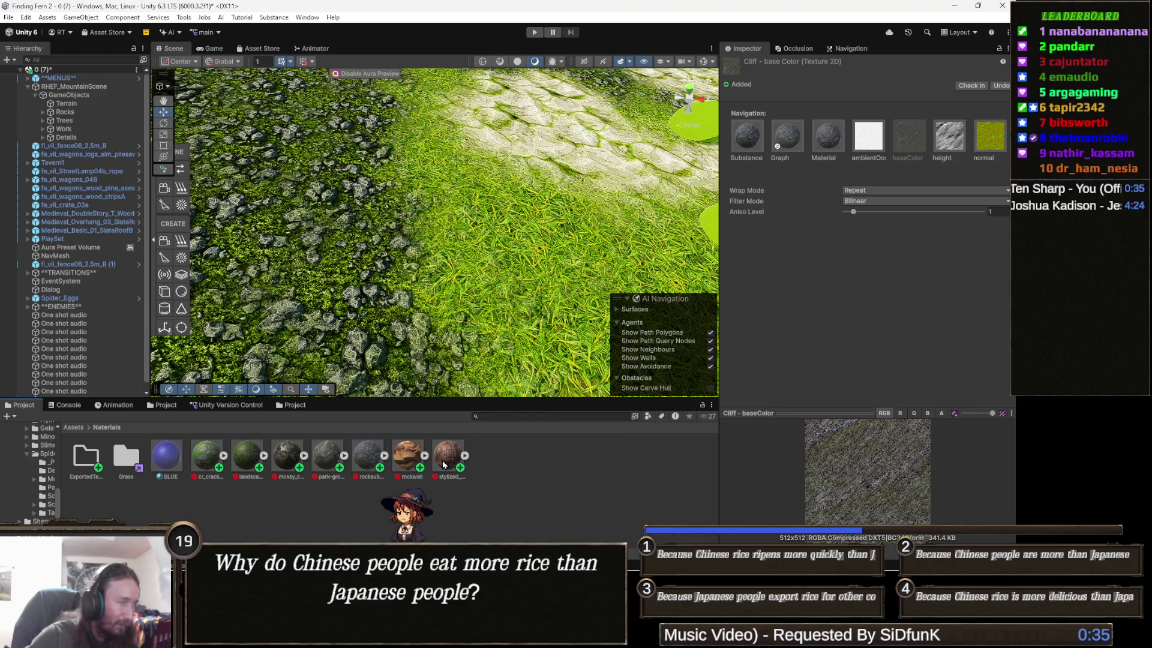
{"action": "left_click", "coordinate": [442, 460]}
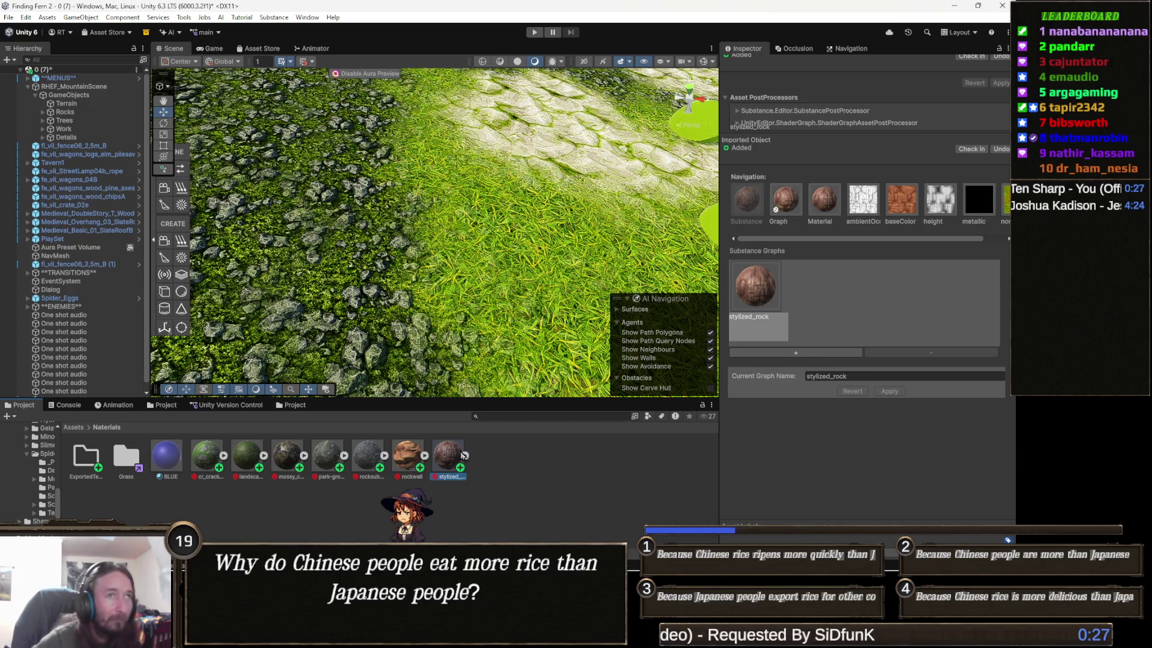
{"action": "left_click", "coordinate": [406, 454]}
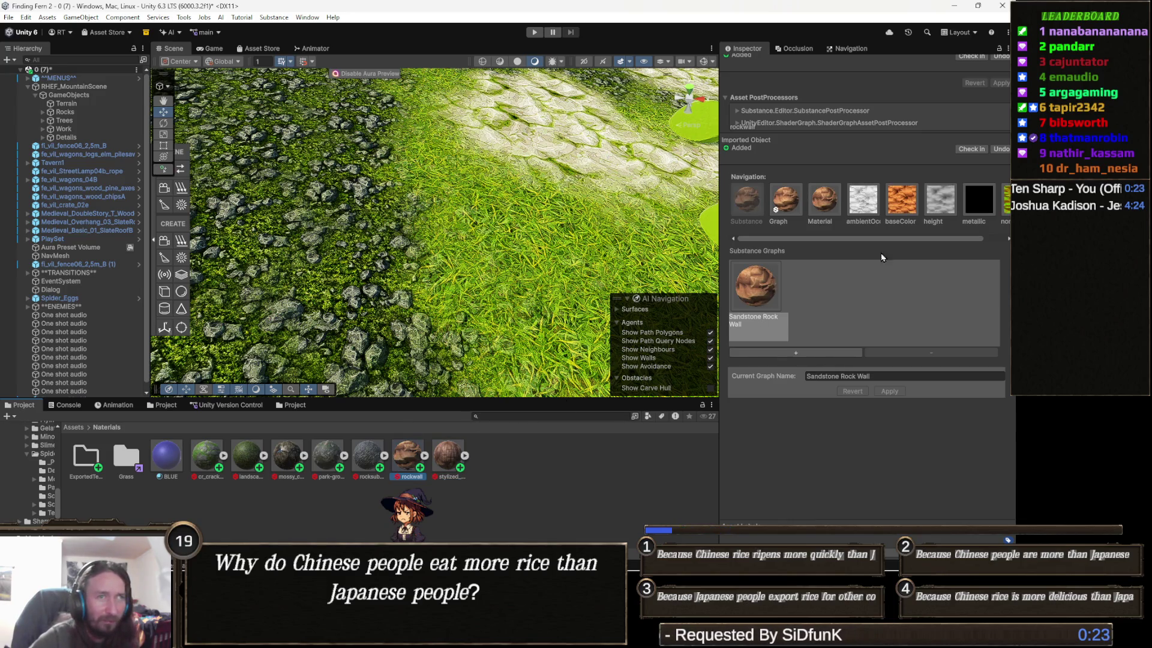
{"action": "left_click", "coordinate": [906, 202]}
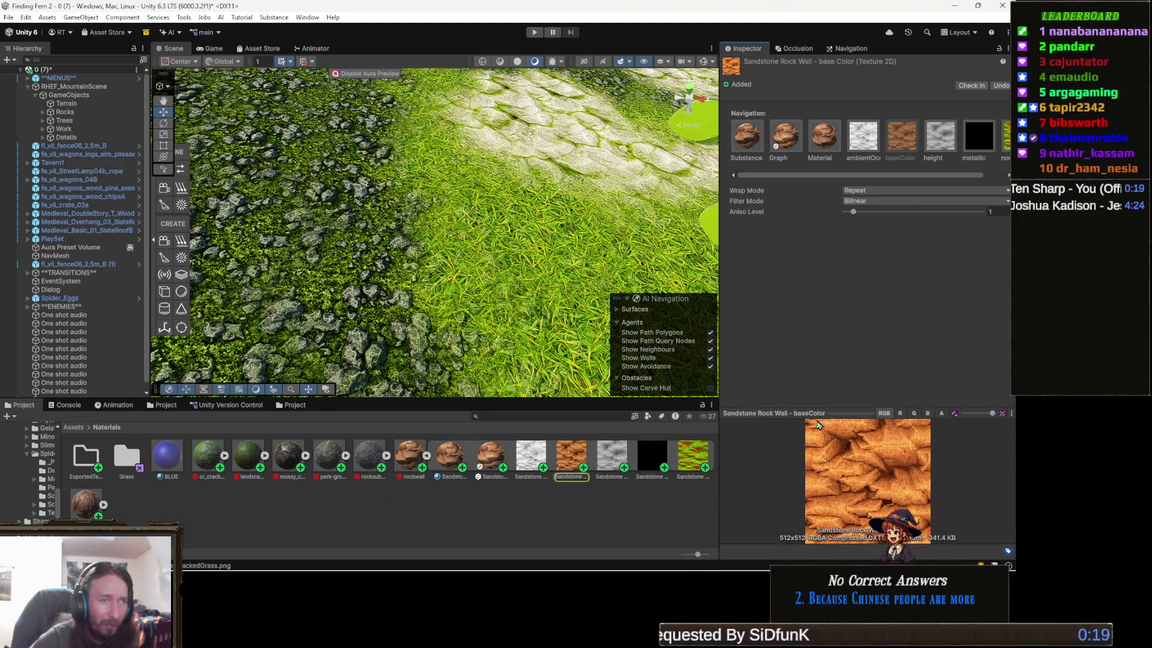
View the Sandstone texture enlarged, close it, and collapse the rockwall sub-assets
{"action": "double_click", "coordinate": [817, 414]}
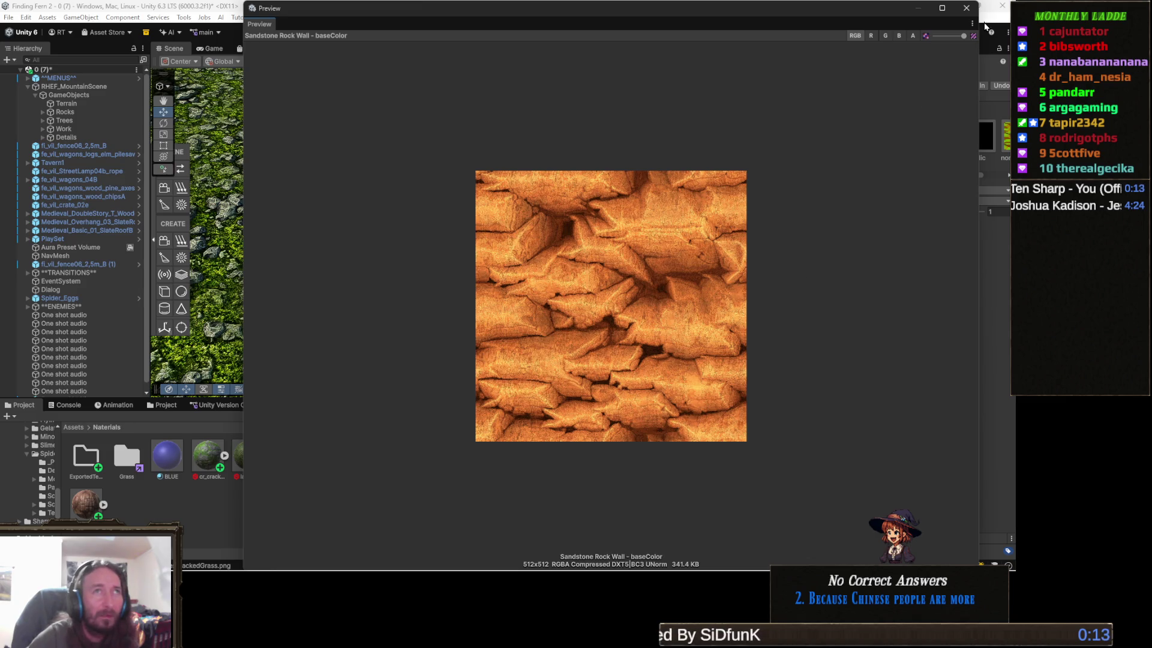
{"action": "left_click", "coordinate": [966, 9]}
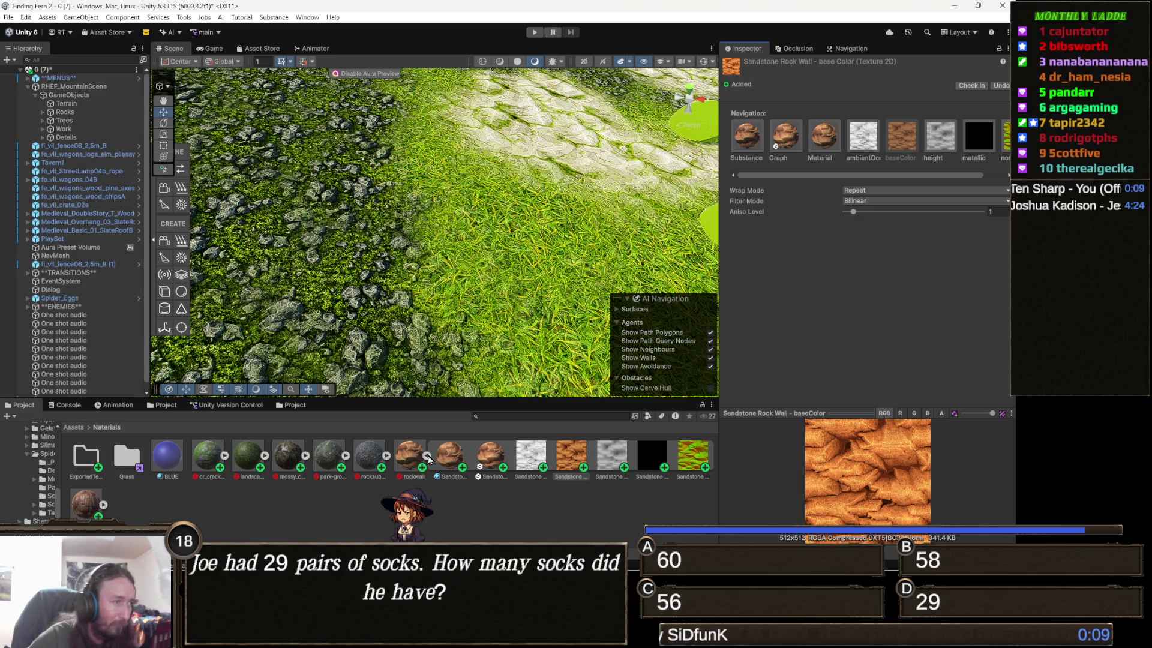
{"action": "left_click", "coordinate": [427, 456]}
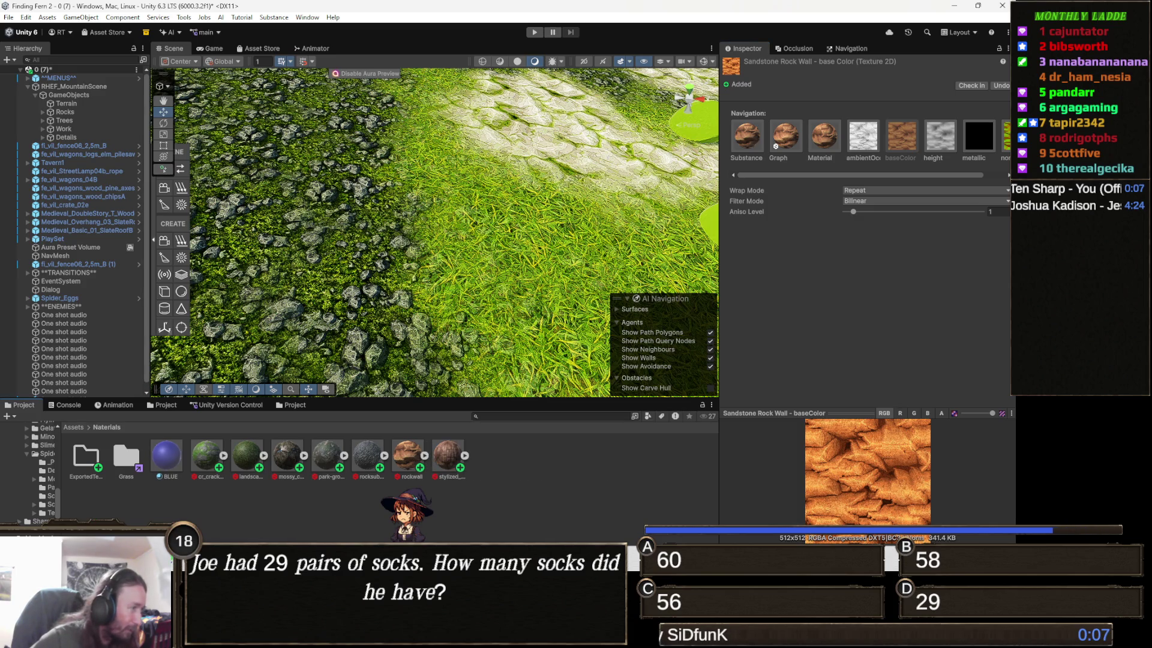
{"action": "mouse_move", "coordinate": [195, 636]}
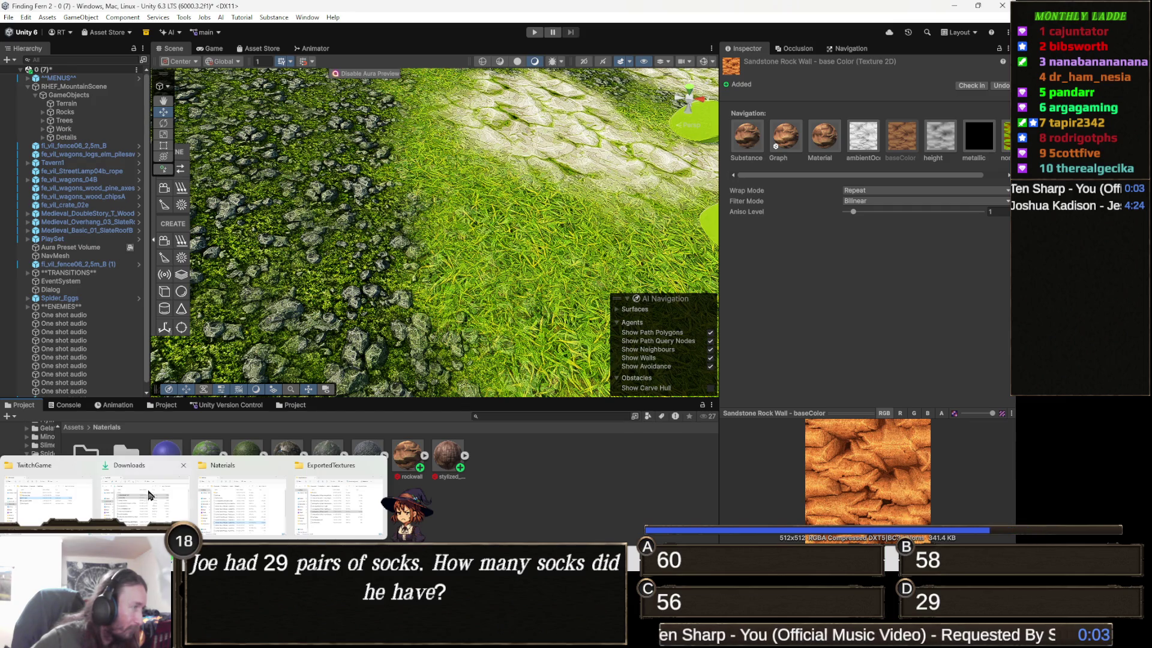
Review the rocksubstance003.sbsar and rockwall.sbsar files in Downloads, then return to Unity
{"action": "left_click", "coordinate": [139, 501]}
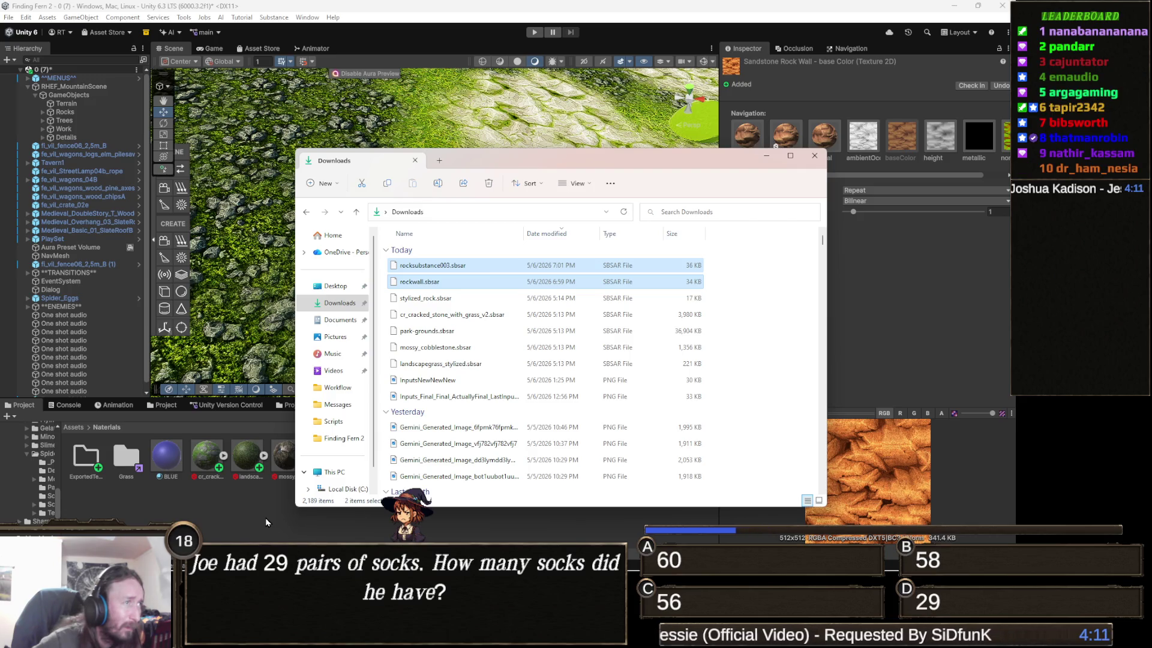
{"action": "left_click", "coordinate": [268, 522]}
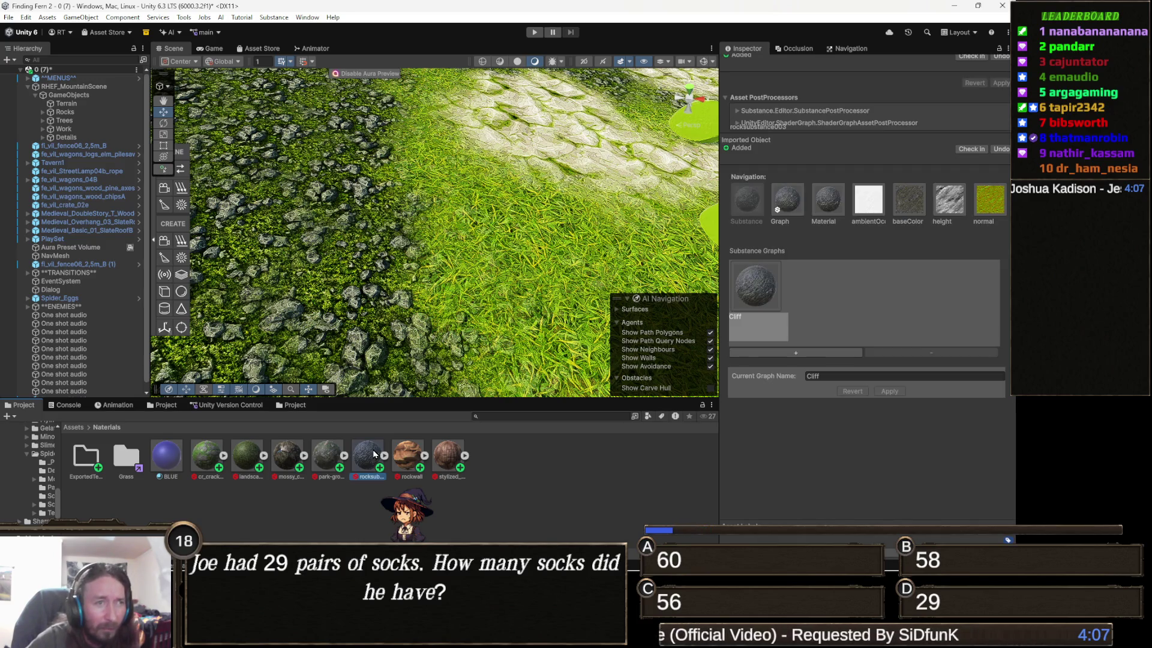
Browse the stylized_rock and Sandstone Rock Wall substances, ending on the landscape grass material
{"action": "left_click", "coordinate": [447, 456]}
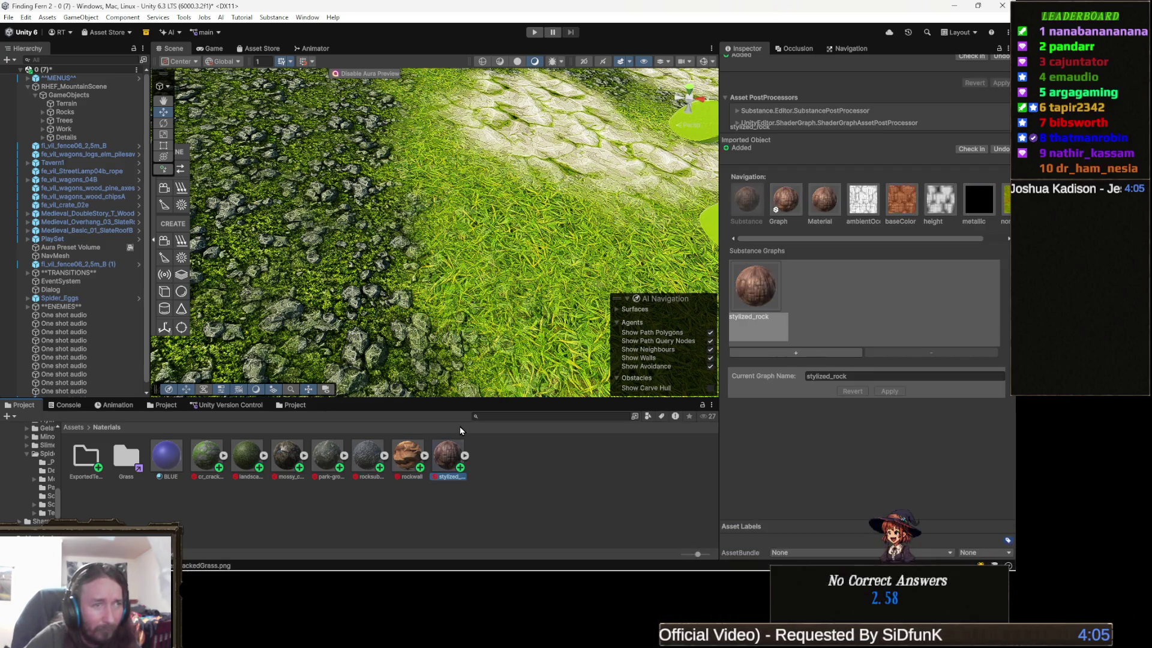
{"action": "key", "text": "Left"}
{"action": "key", "text": "Left"}
{"action": "key", "text": "Left"}
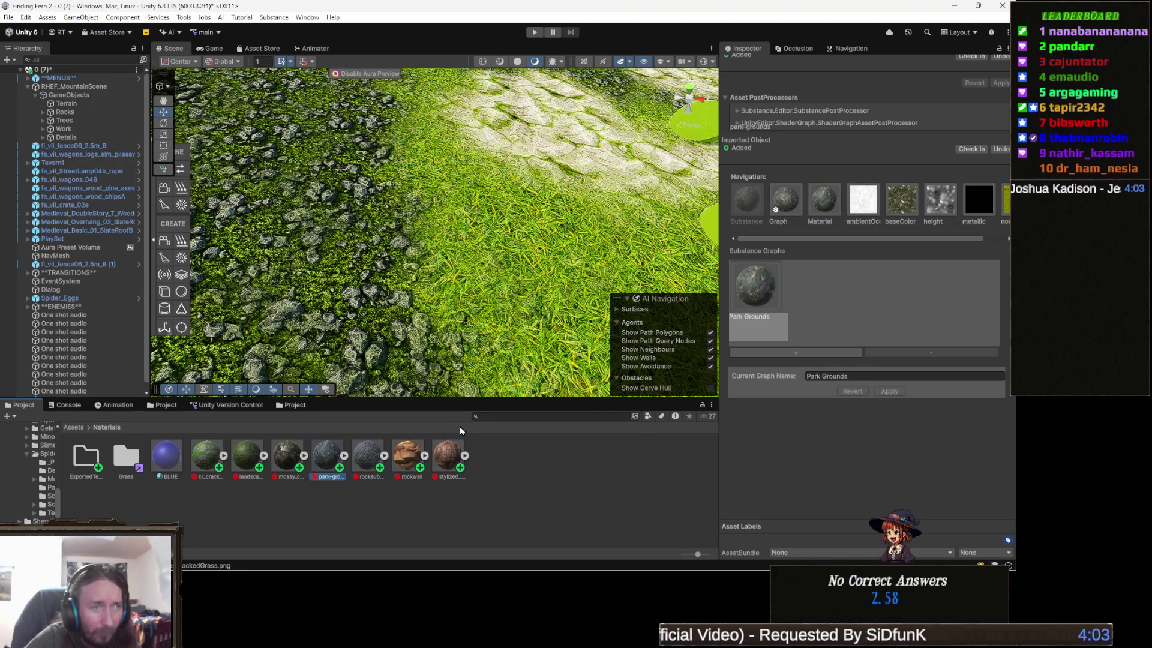
{"action": "key", "text": "Left"}
{"action": "key", "text": "Right"}
{"action": "key", "text": "Right"}
{"action": "key", "text": "Right"}
{"action": "key", "text": "Right"}
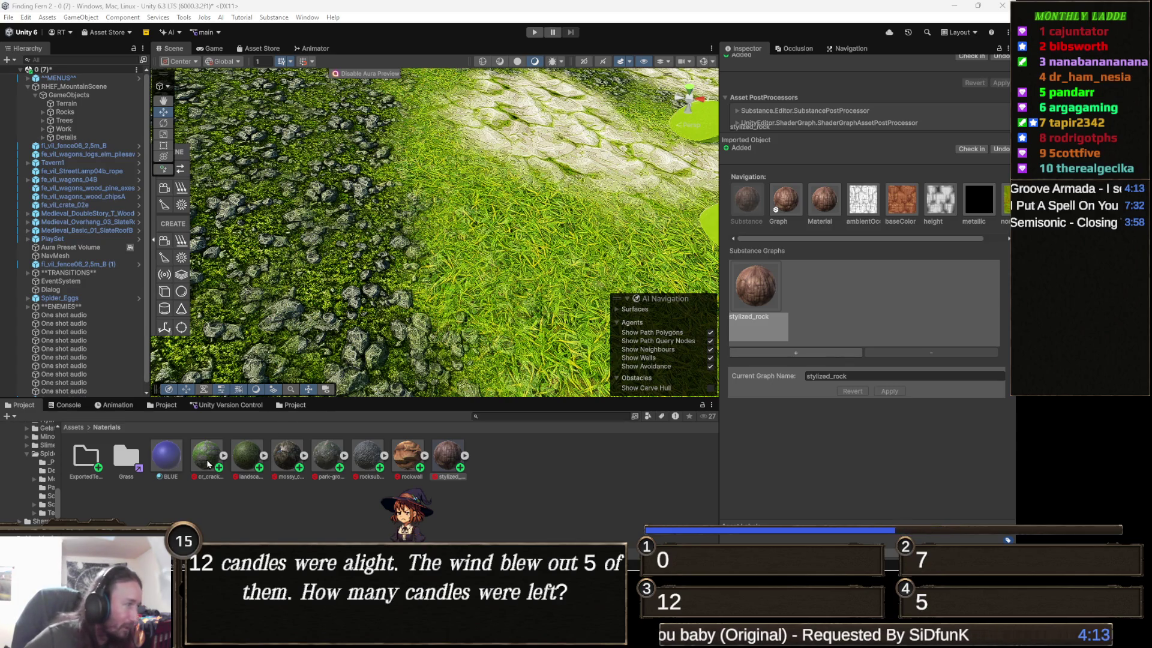
{"action": "left_click", "coordinate": [240, 462]}
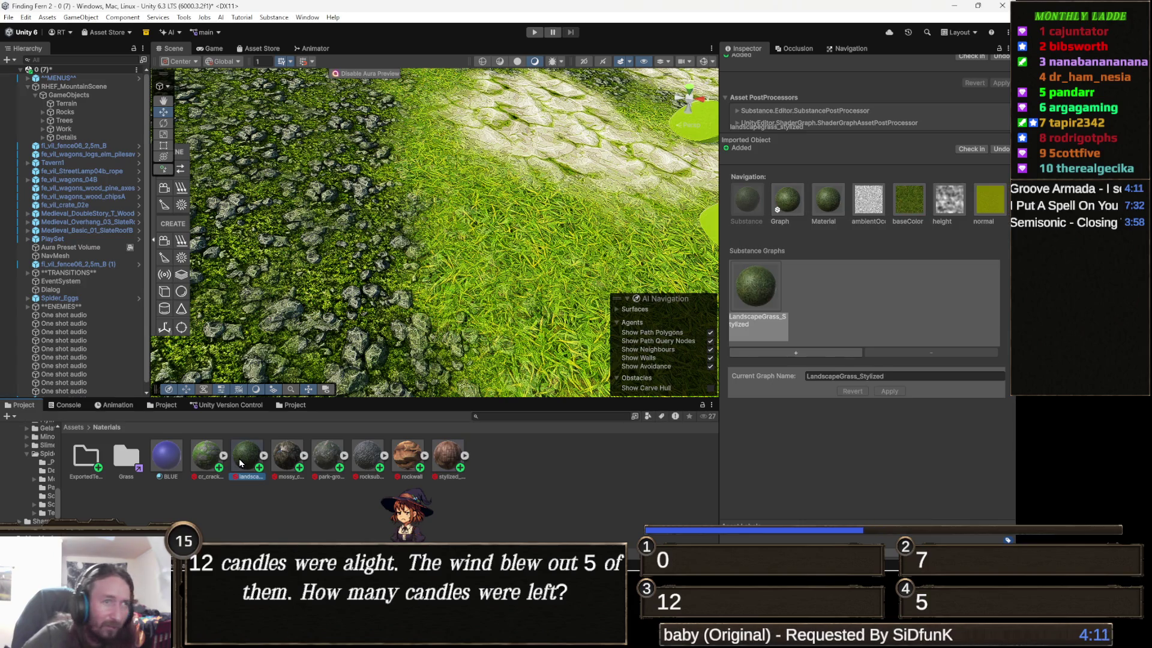
Switch to the Cracked Stones With grass material and show its graph parameters
{"action": "key", "text": "Left"}
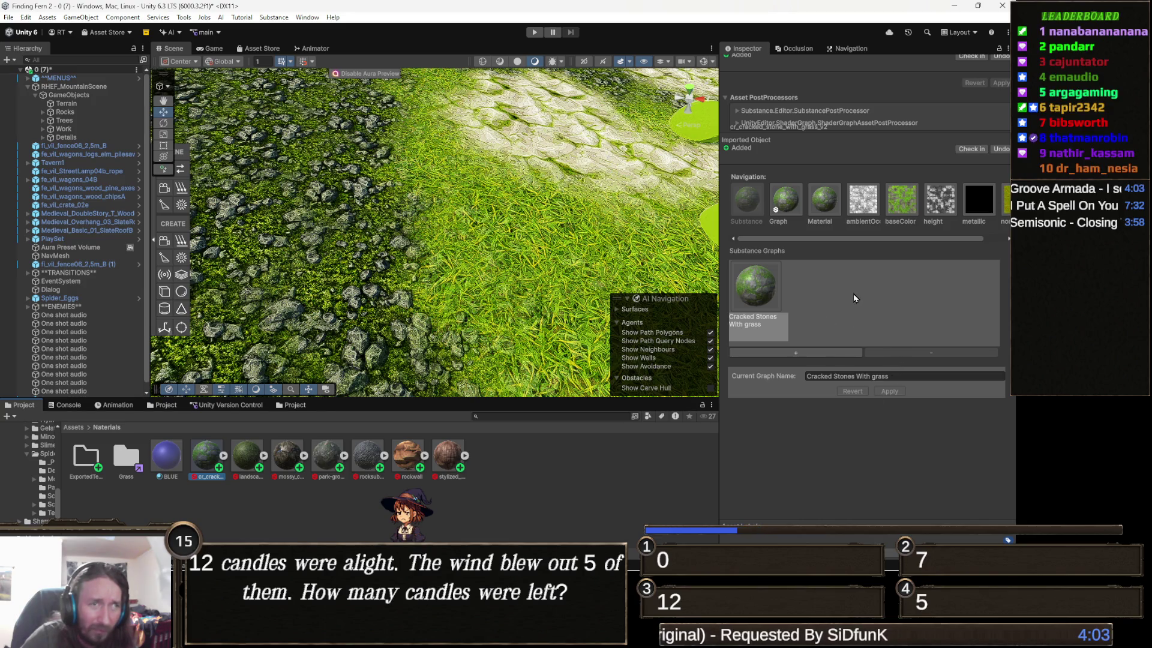
{"action": "left_click", "coordinate": [786, 200]}
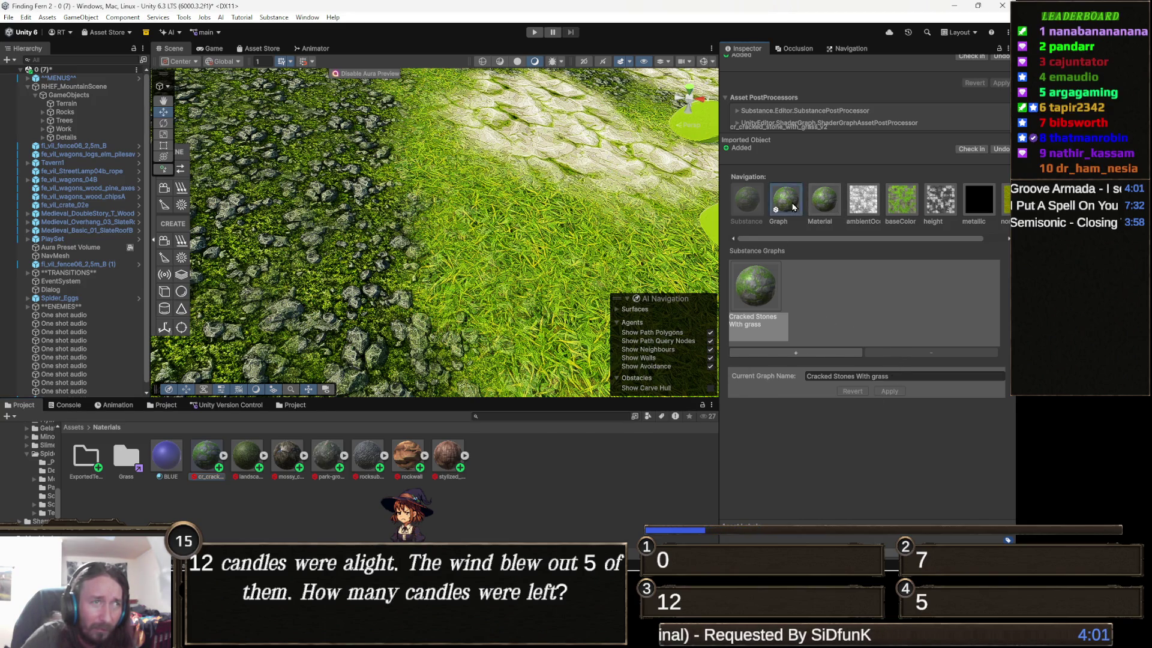
{"action": "scroll", "coordinate": [893, 323], "scroll_direction": "down", "scroll_amount": 10}
Set the target texture size to 1024 and randomize the stone pattern's Random Seed
{"action": "left_click", "coordinate": [883, 309]}
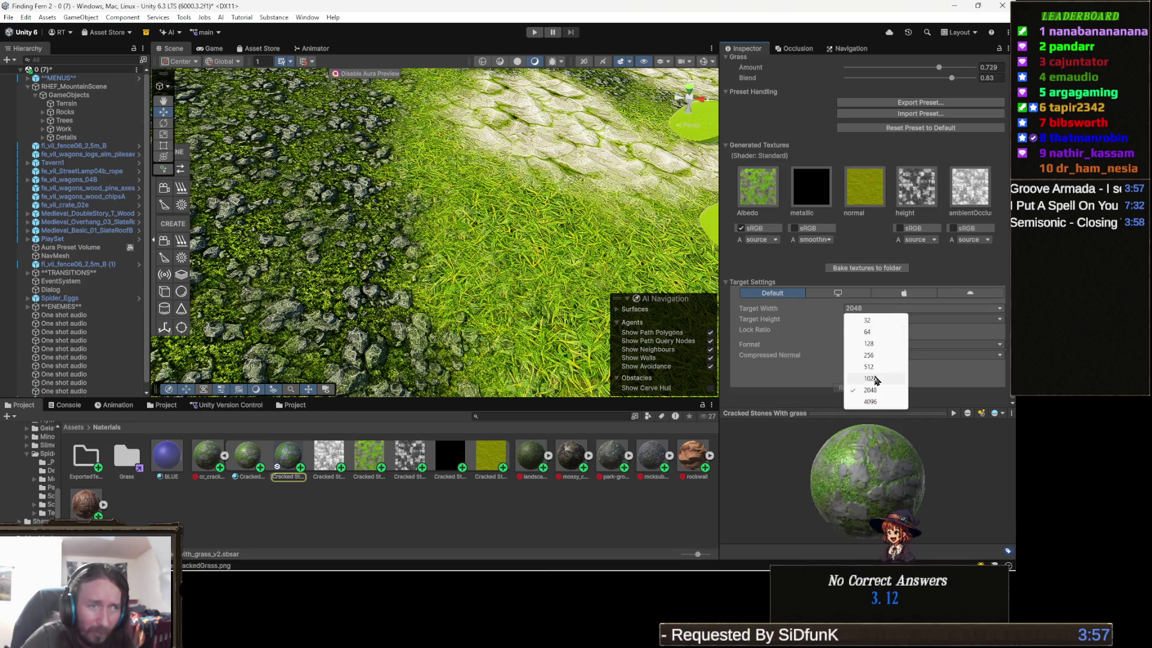
{"action": "left_click", "coordinate": [874, 379]}
{"action": "scroll", "coordinate": [880, 275], "scroll_direction": "up", "scroll_amount": 5}
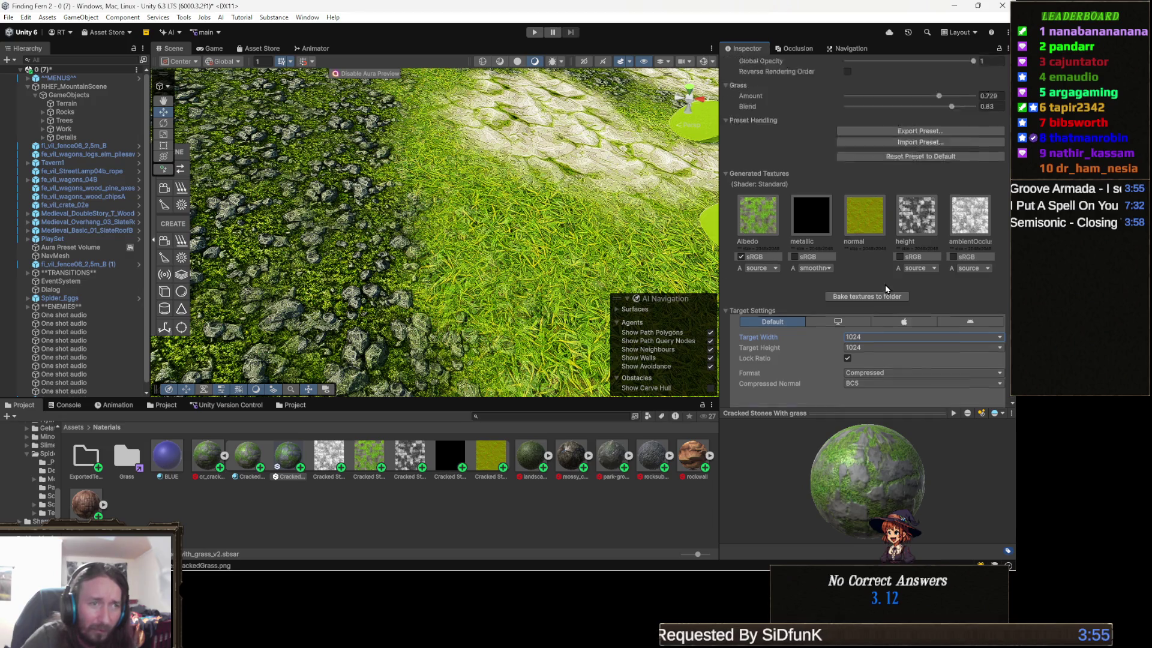
{"action": "scroll", "coordinate": [879, 270], "scroll_direction": "up", "scroll_amount": 10}
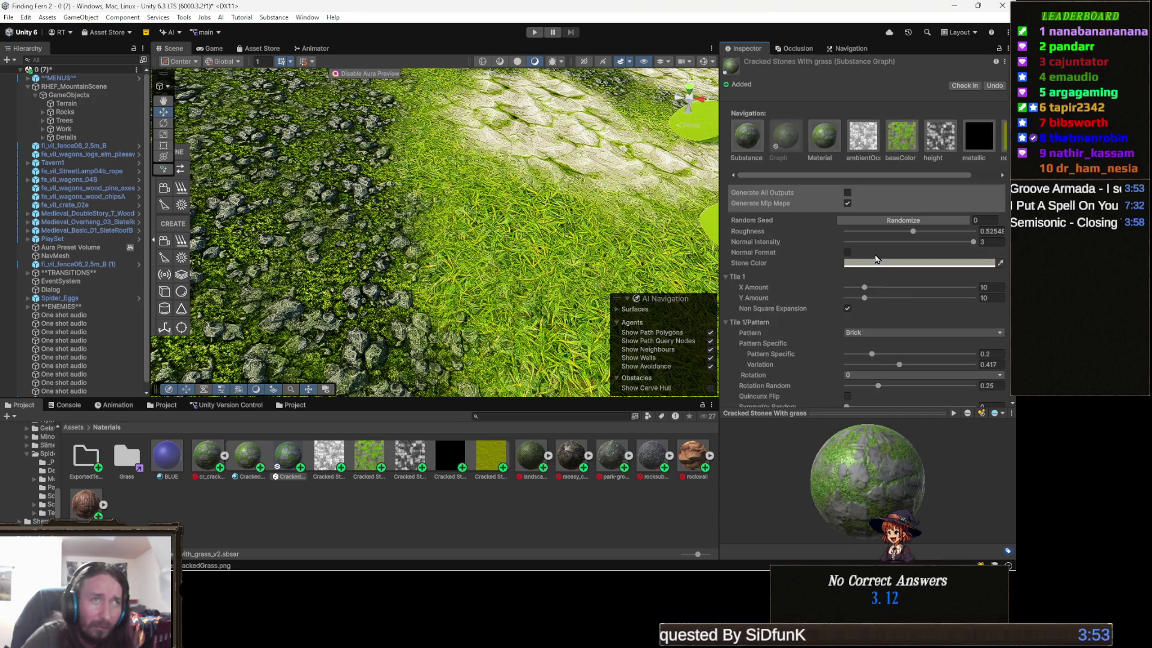
{"action": "left_click", "coordinate": [903, 221]}
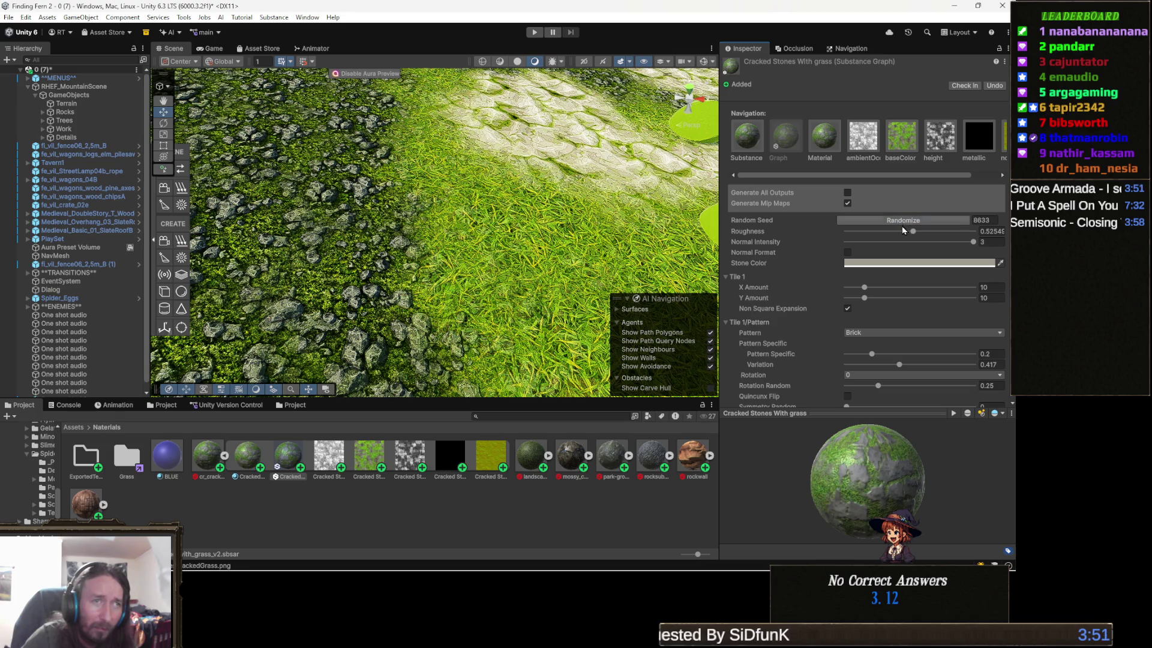
{"action": "left_click", "coordinate": [951, 222]}
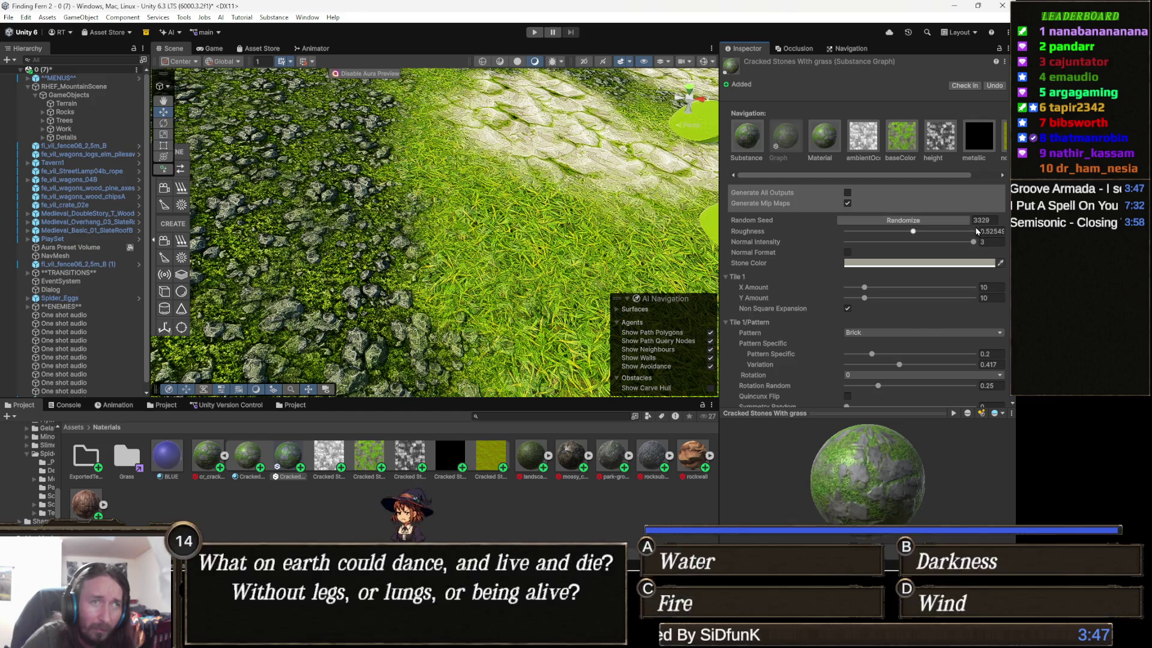
{"action": "left_click", "coordinate": [989, 221]}
{"action": "type", "text": "4233"}
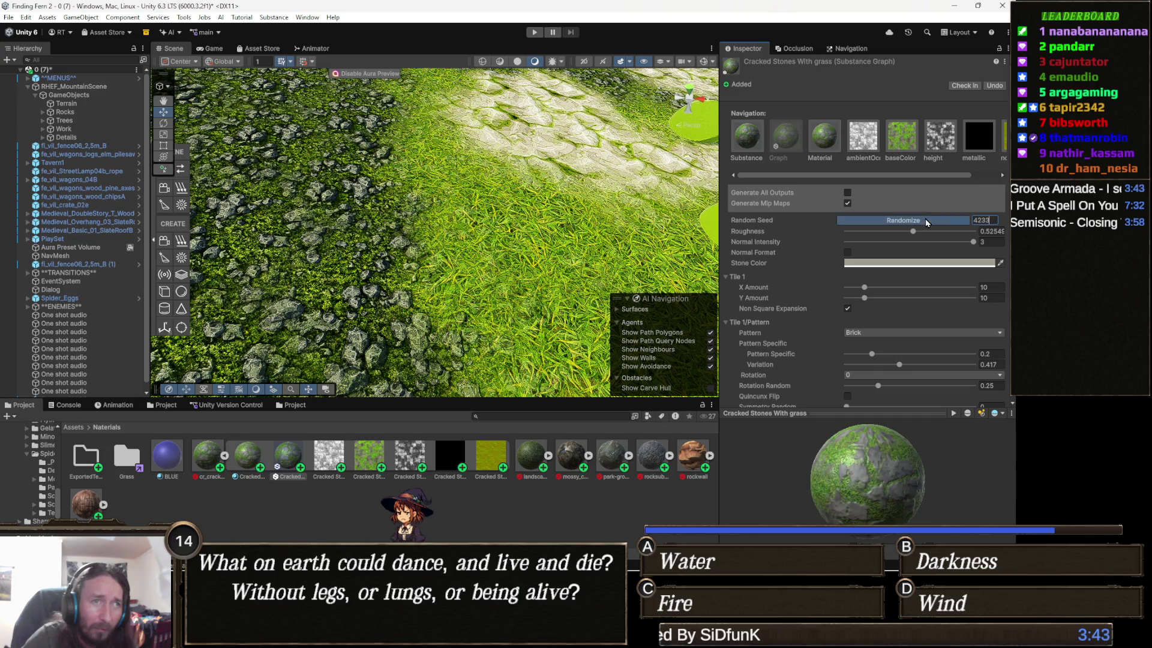
Apply the 1024×1024 compressed target settings so the textures reimport
{"action": "scroll", "coordinate": [863, 300], "scroll_direction": "down", "scroll_amount": 10}
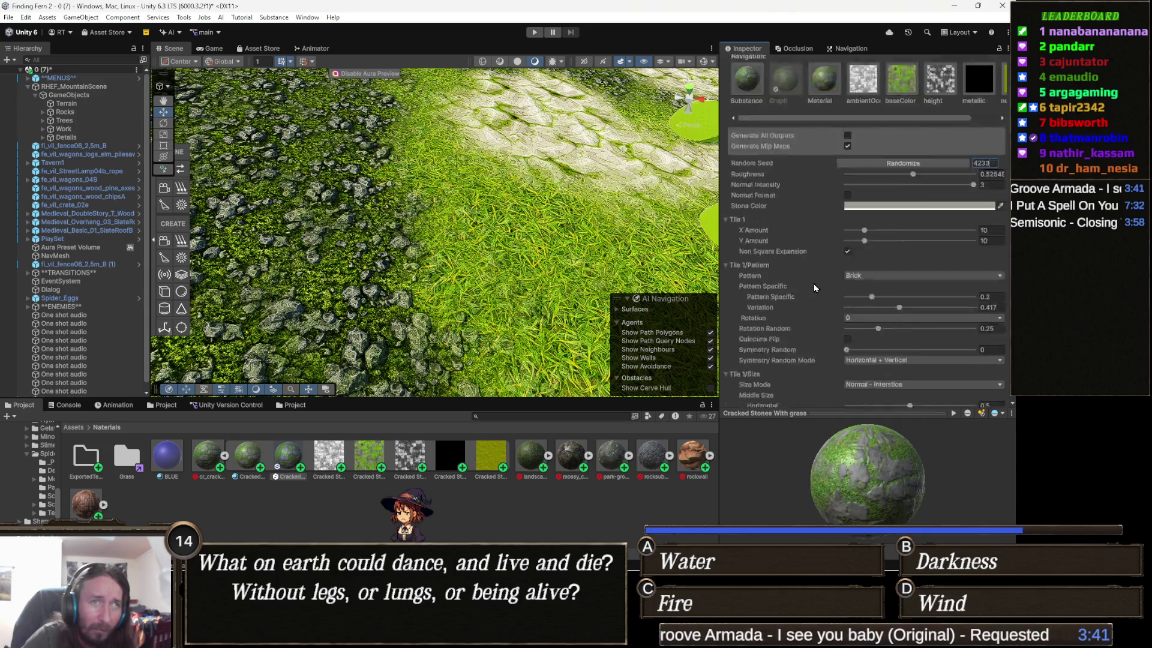
{"action": "scroll", "coordinate": [871, 310], "scroll_direction": "down", "scroll_amount": 15}
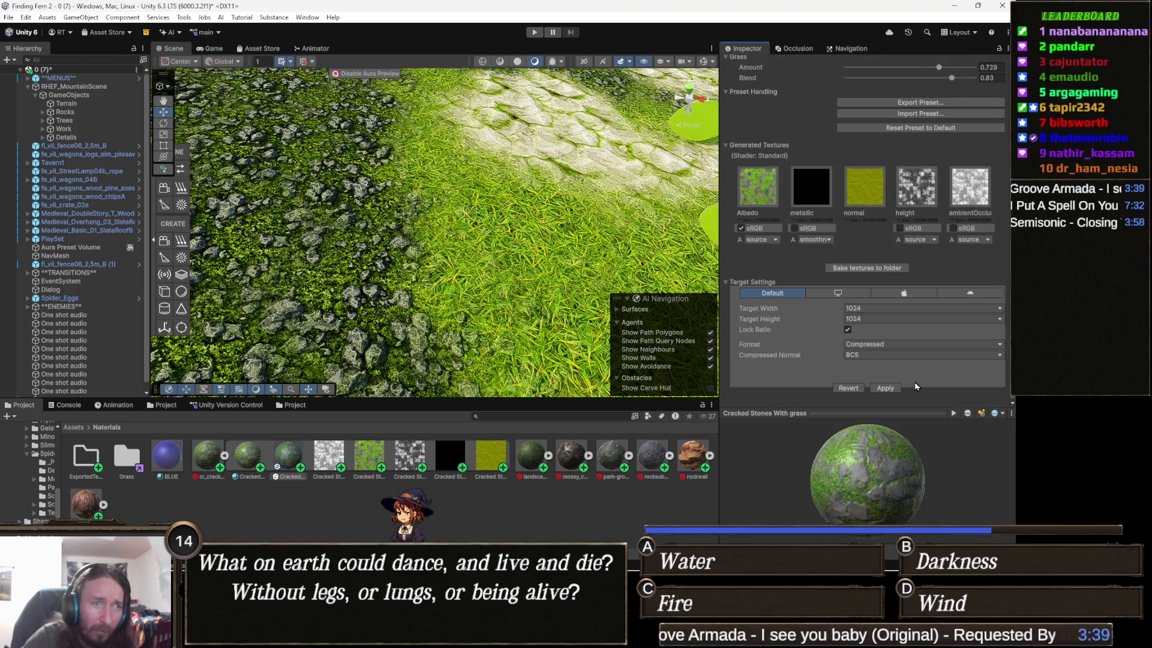
{"action": "left_click", "coordinate": [887, 389]}
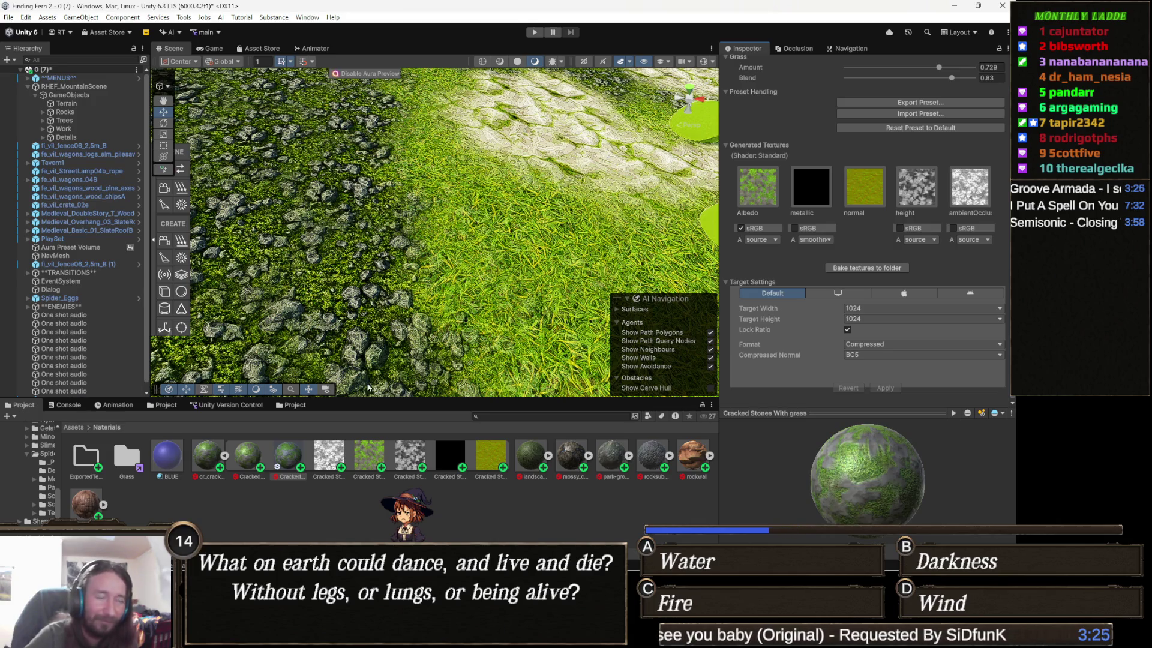
Duplicate the five generated Stones With grass textures, then show the ExportedTextures project view
{"action": "left_click", "coordinate": [328, 461]}
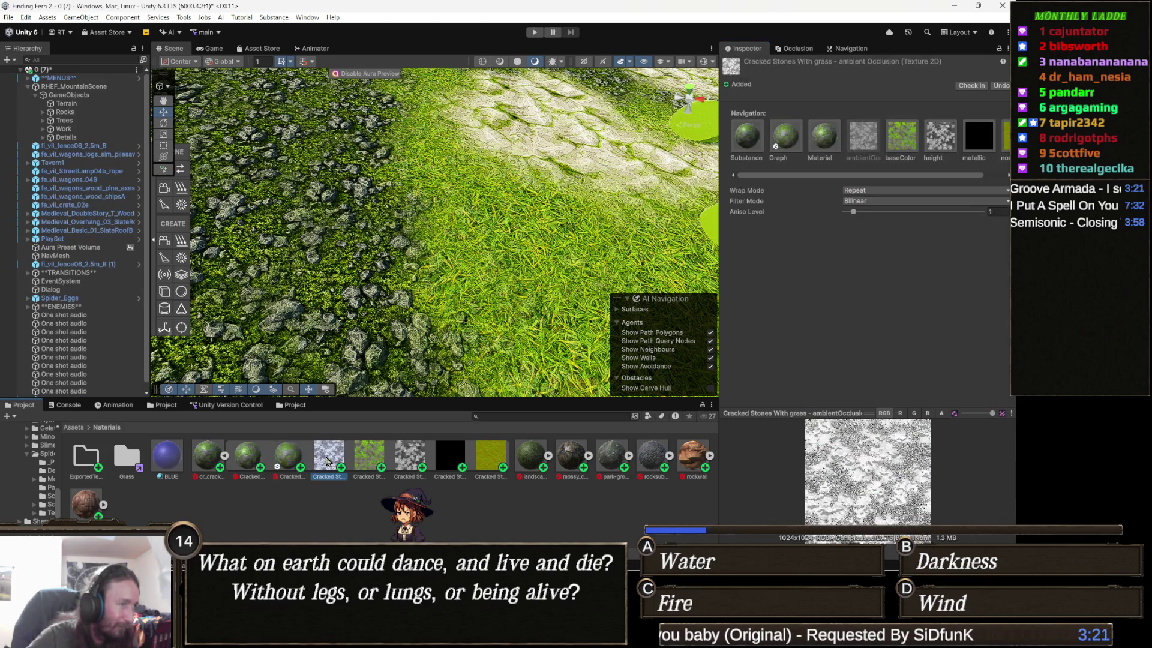
{"action": "left_click", "coordinate": [488, 462], "text": "shift"}
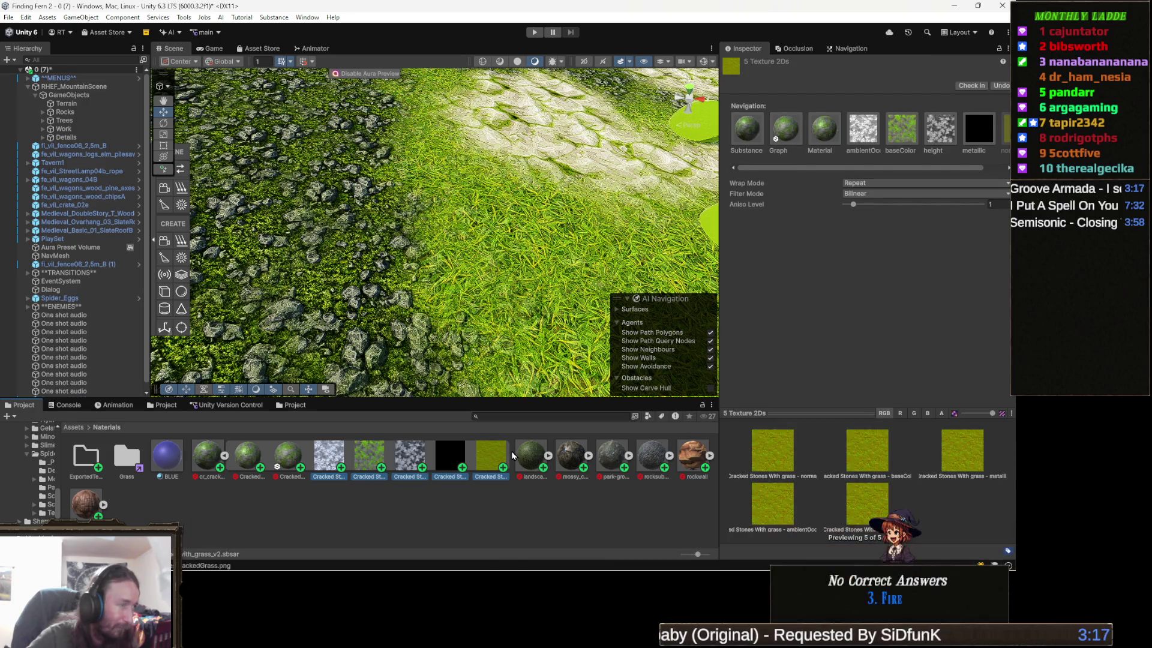
{"action": "key", "text": "ctrl+d"}
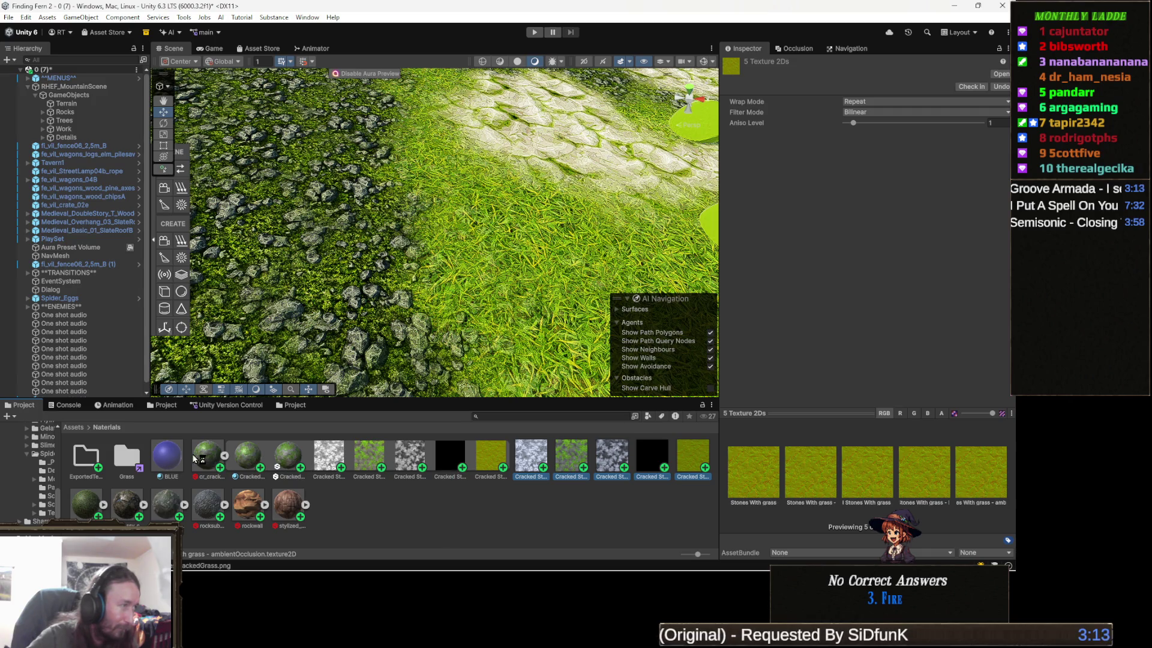
{"action": "left_click", "coordinate": [225, 455]}
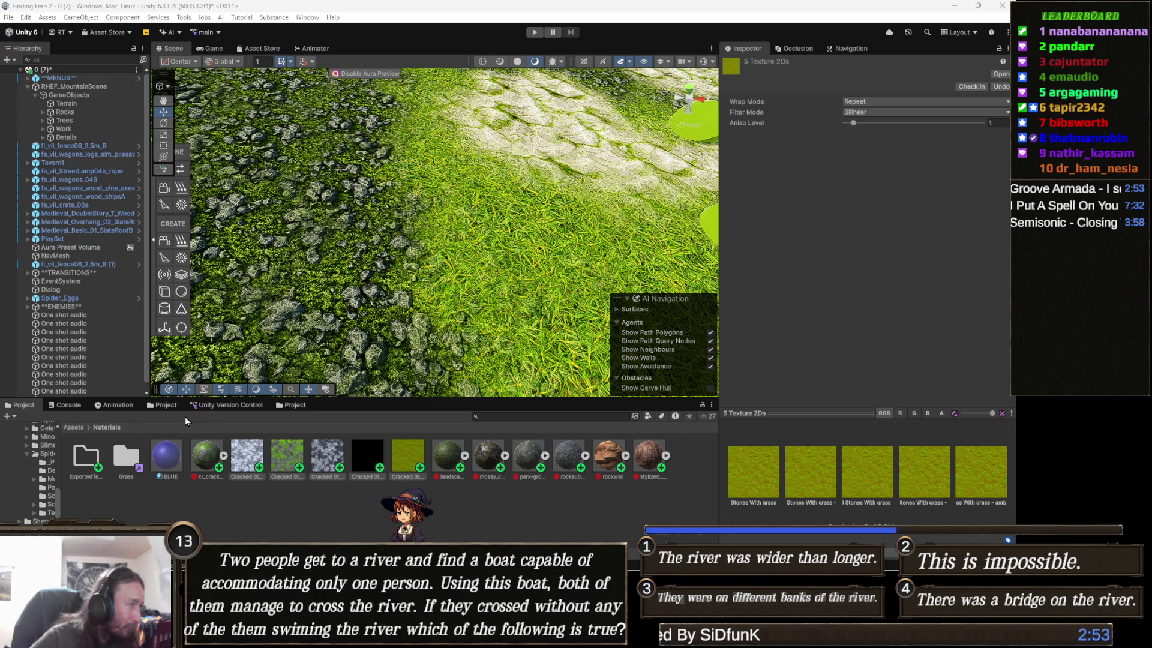
{"action": "left_click", "coordinate": [303, 406]}
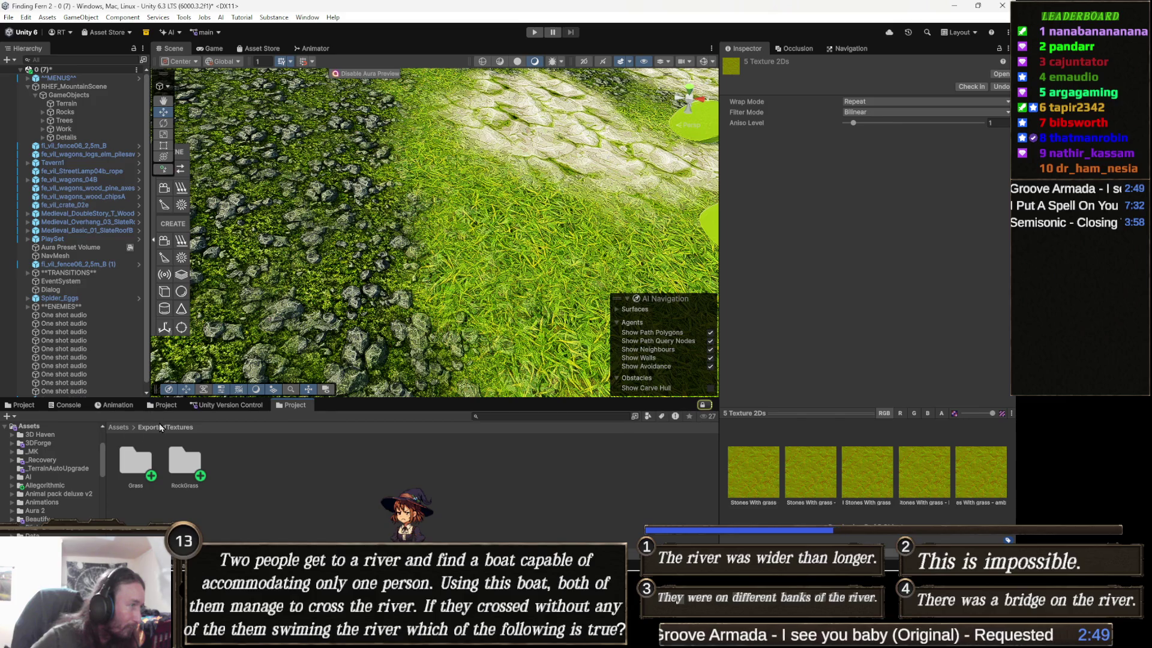
Create a MonoBehaviour script named SubstancePacker inside Assets/Scripts/Editor
{"action": "left_click", "coordinate": [112, 427]}
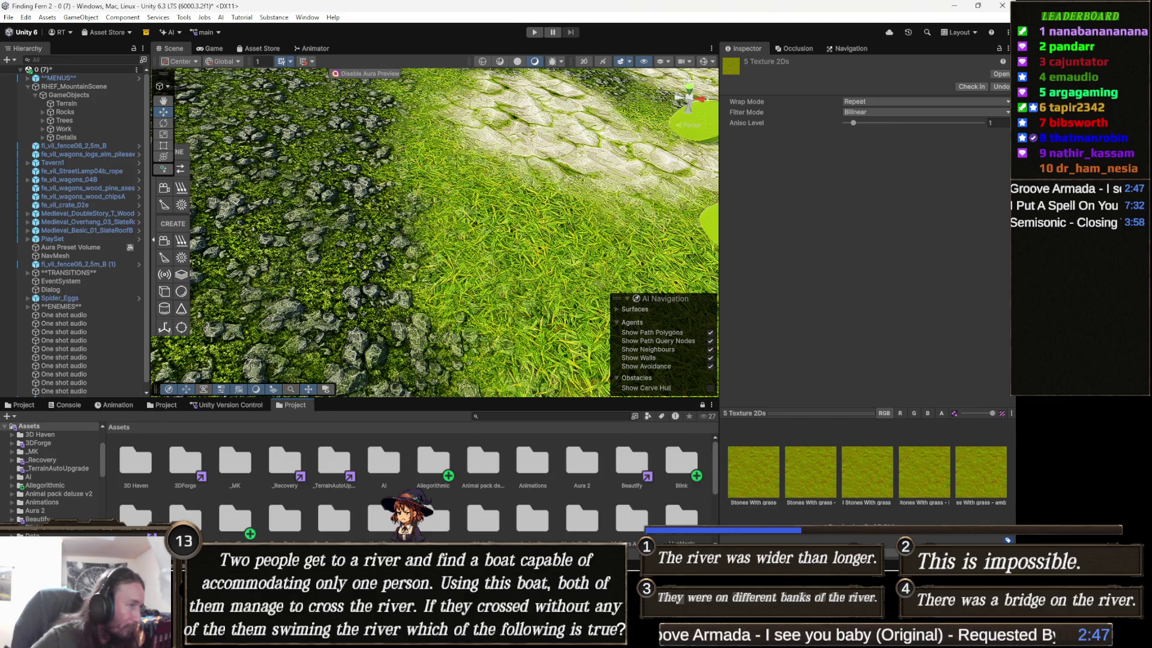
{"action": "scroll", "coordinate": [465, 514], "scroll_direction": "down", "scroll_amount": 2}
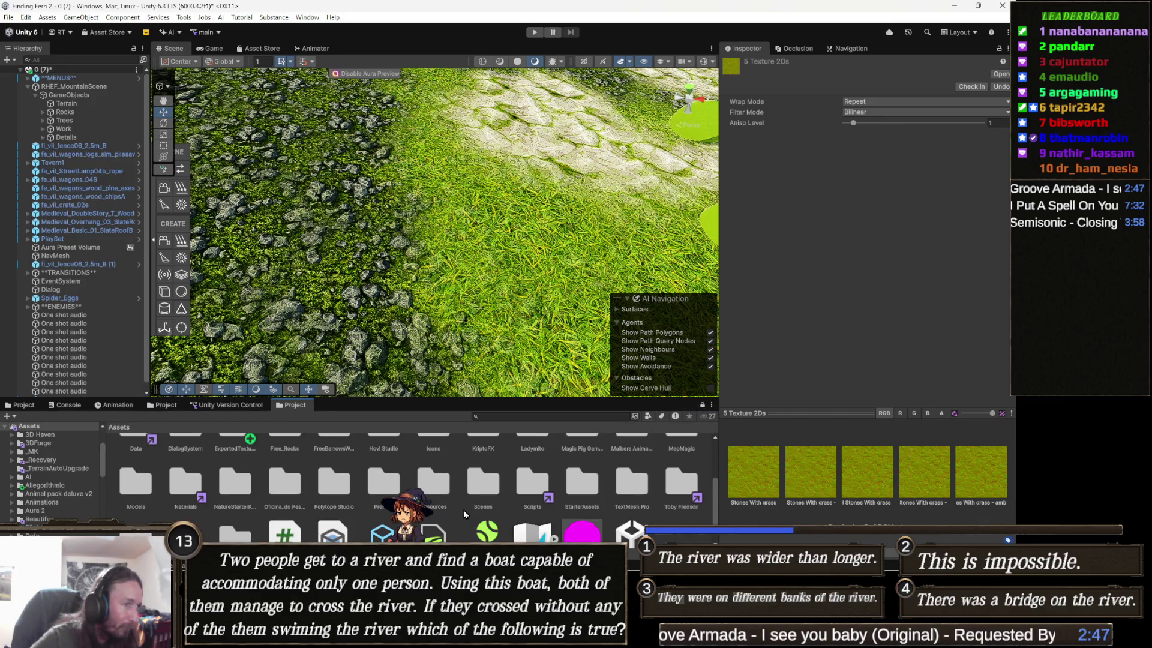
{"action": "double_click", "coordinate": [527, 483]}
{"action": "double_click", "coordinate": [150, 465]}
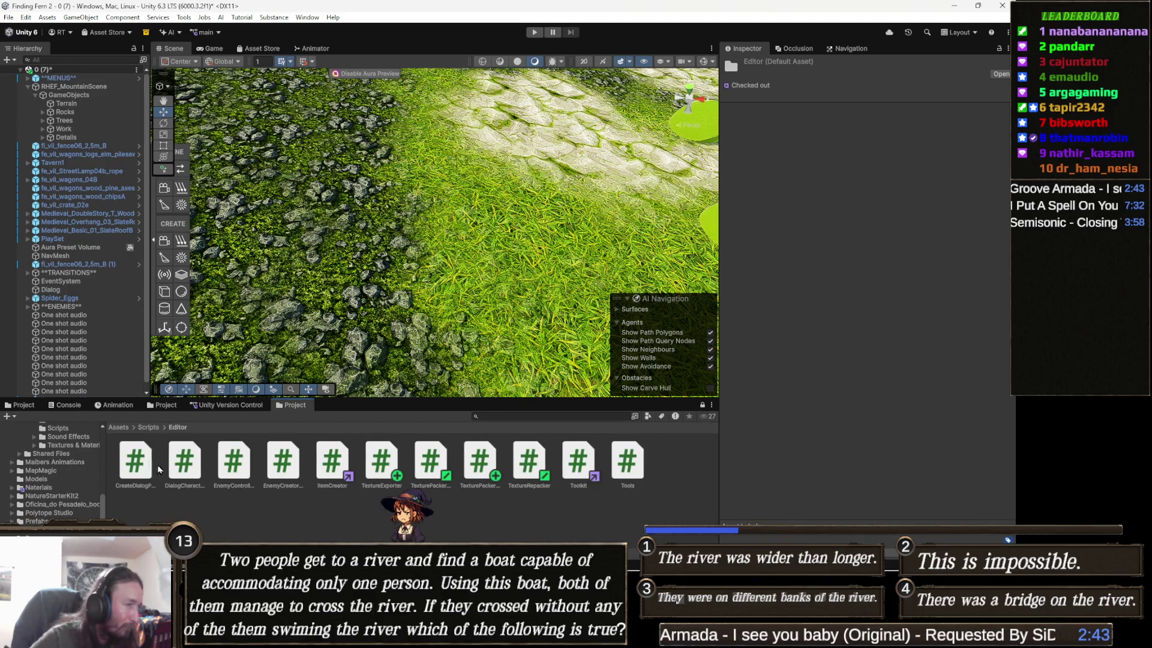
{"action": "right_click", "coordinate": [331, 517]}
{"action": "mouse_move", "coordinate": [396, 195]}
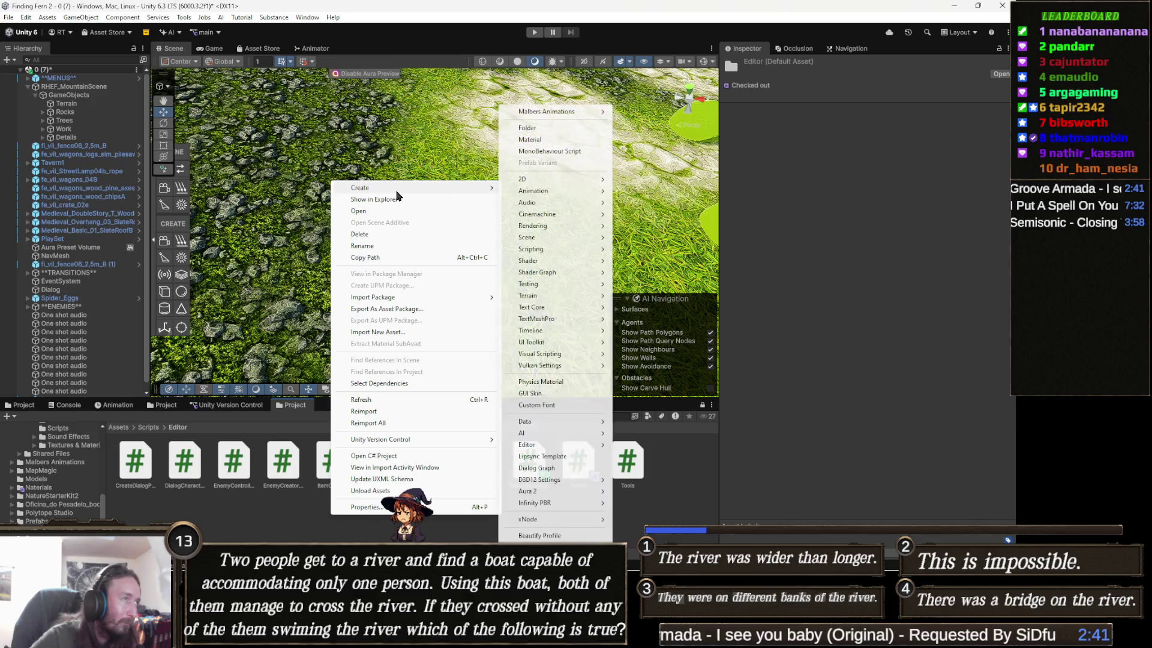
{"action": "mouse_move", "coordinate": [575, 273]}
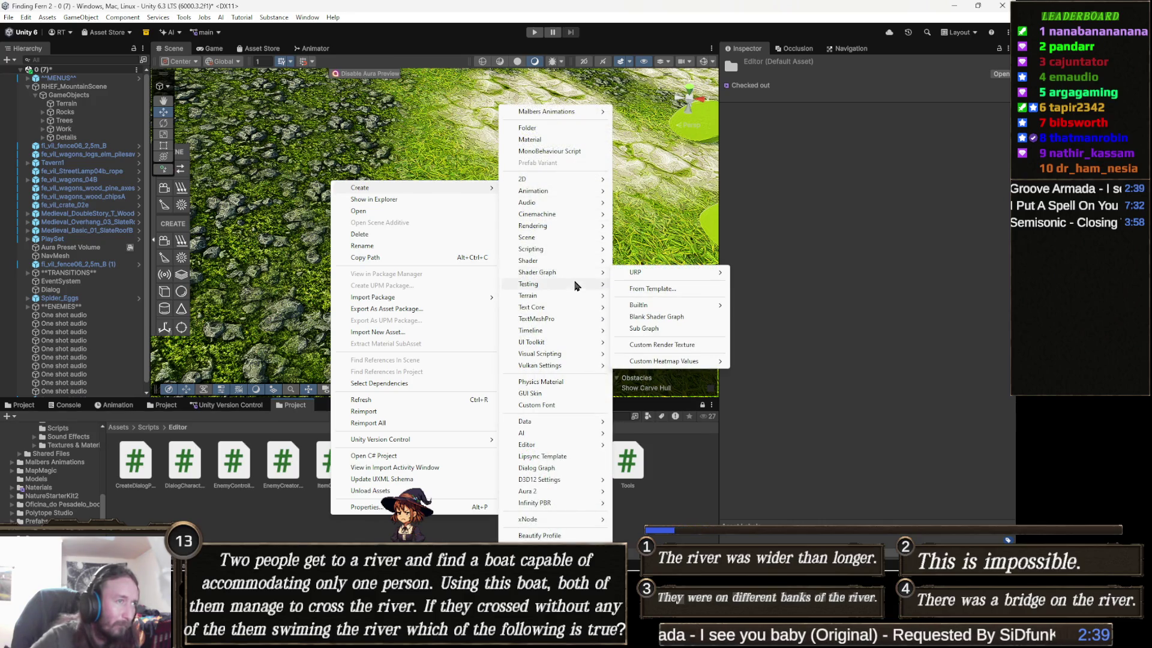
{"action": "mouse_move", "coordinate": [562, 345]}
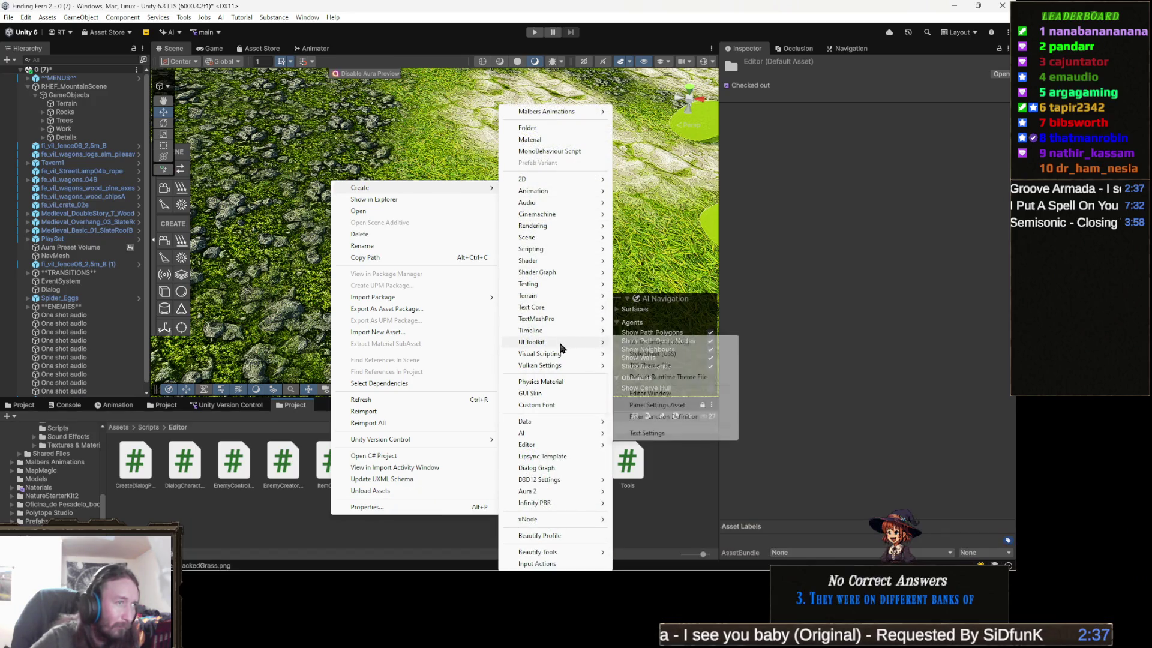
{"action": "left_click", "coordinate": [574, 151]}
{"action": "type", "text": "Substan"}
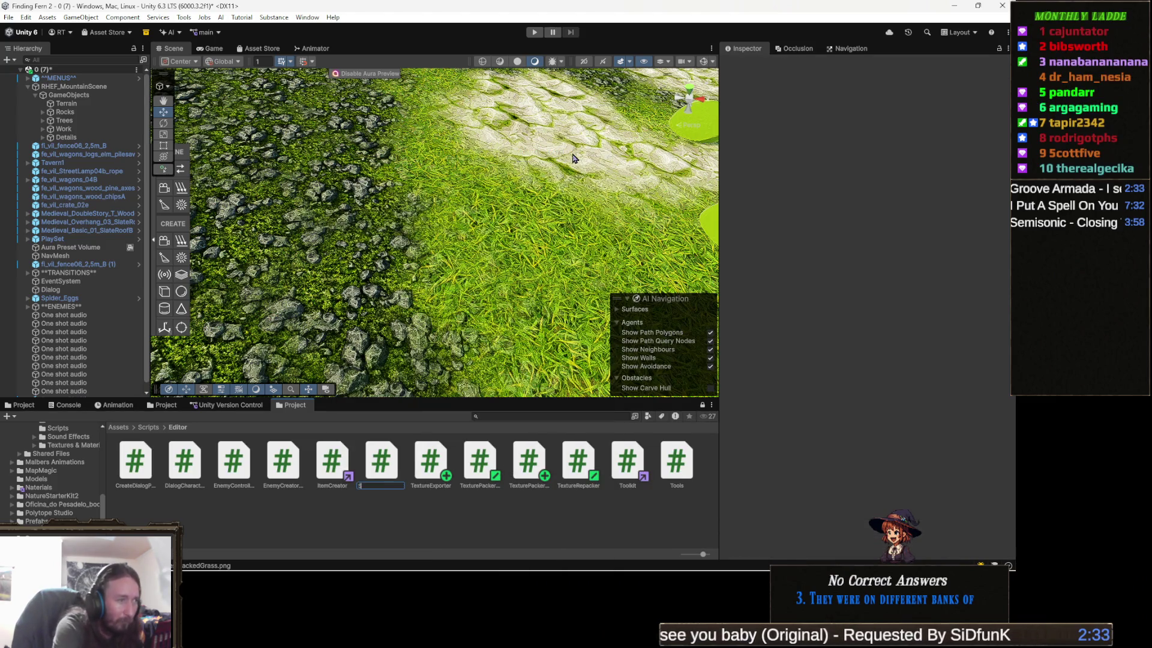
{"action": "type", "text": "cePacker"}
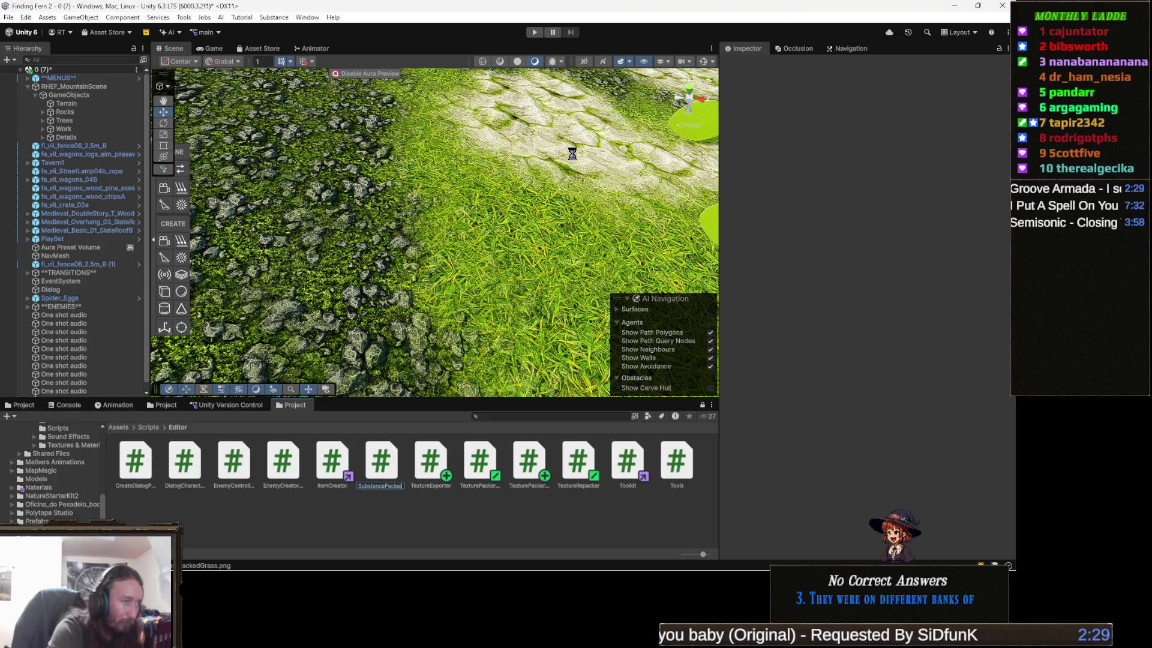
{"action": "key", "text": "Return"}
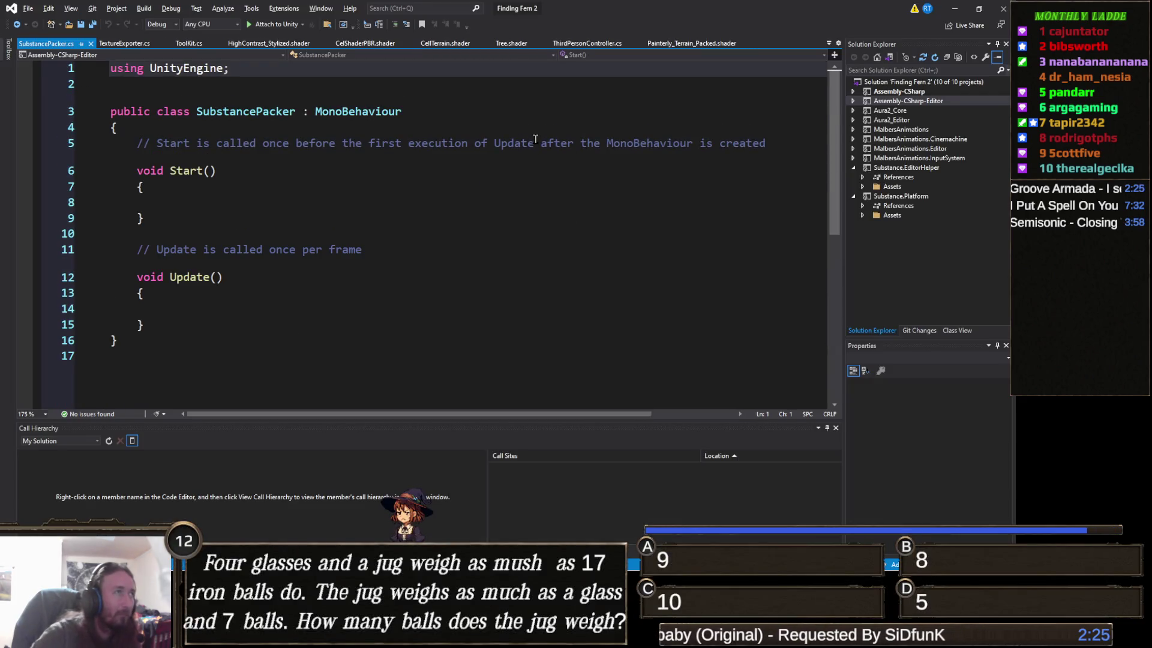
Paste the texture packer code and rename TexturePackerPro to SubstancePacker in the class and GetWindow
{"action": "key", "text": "ctrl+v"}
{"action": "scroll", "coordinate": [424, 239], "scroll_direction": "up", "scroll_amount": 20}
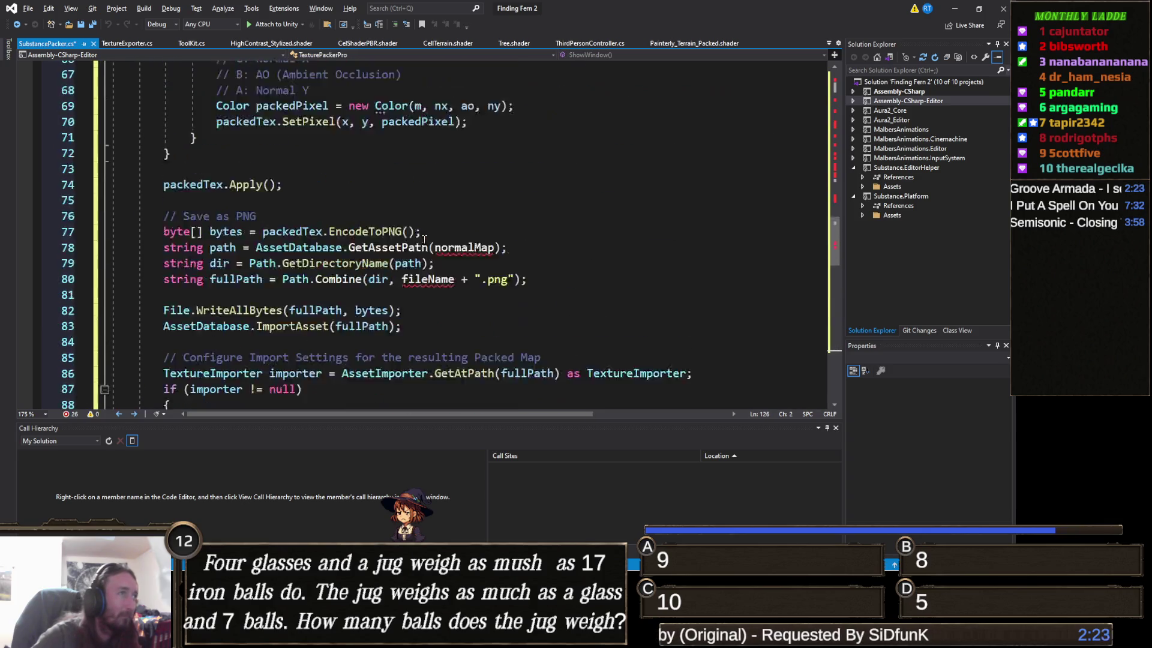
{"action": "scroll", "coordinate": [424, 239], "scroll_direction": "up", "scroll_amount": 6}
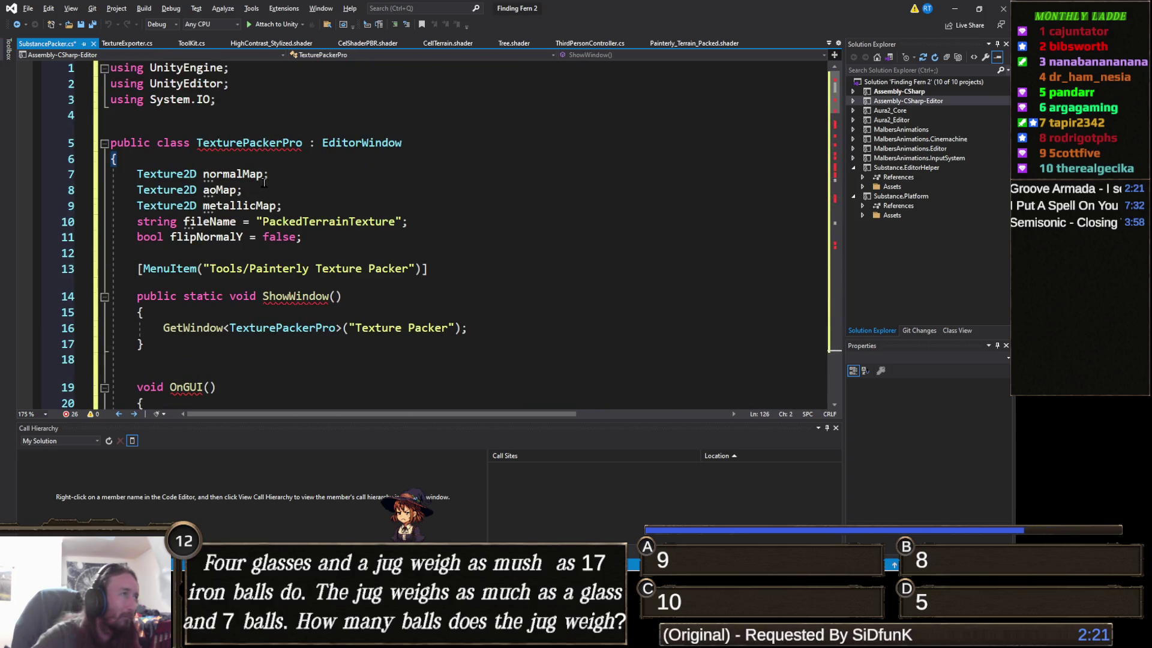
{"action": "left_click", "coordinate": [265, 149]}
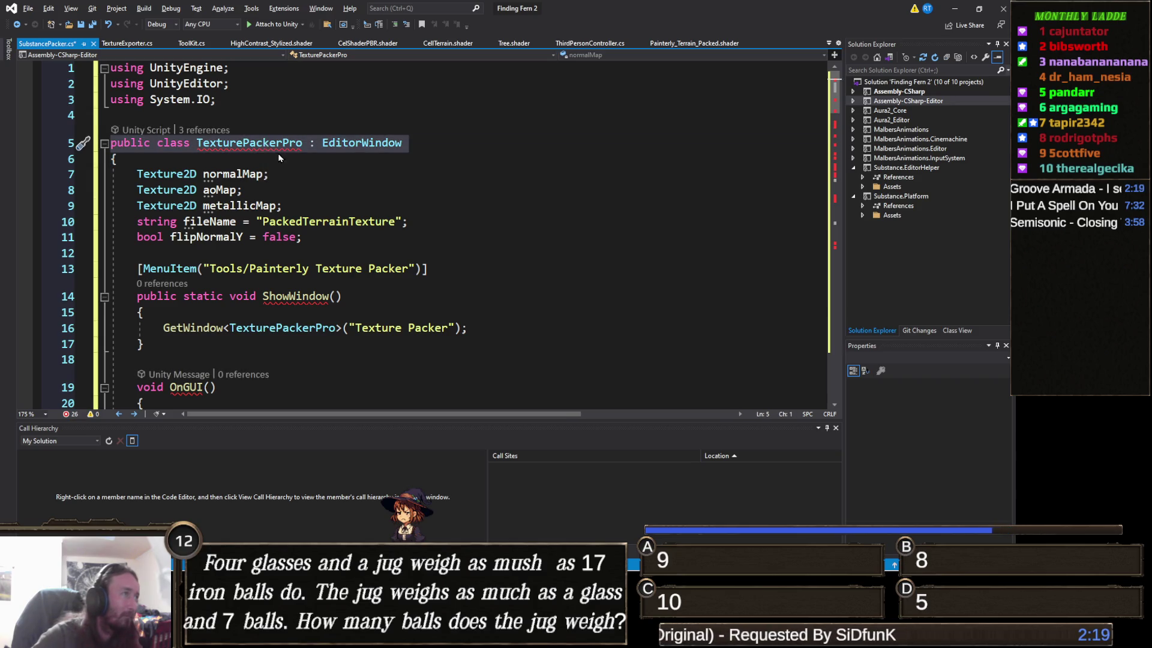
{"action": "left_click", "coordinate": [295, 192]}
{"action": "double_click", "coordinate": [274, 142]}
{"action": "type", "text": "SubstancePacker"}
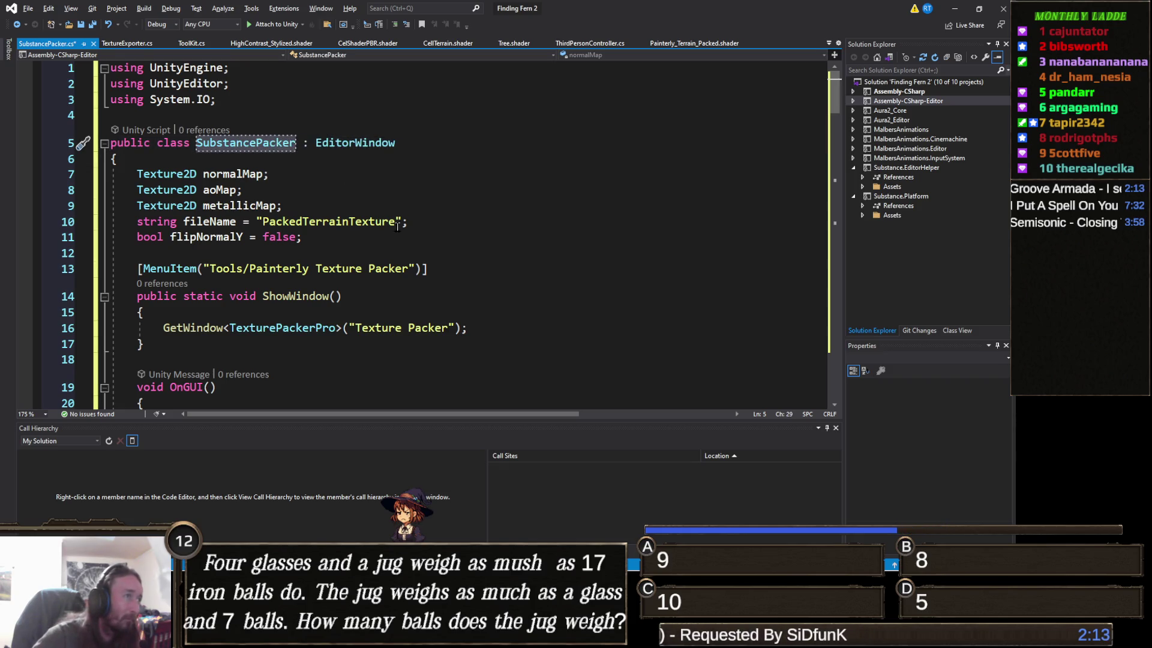
{"action": "left_click", "coordinate": [324, 330]}
{"action": "double_click", "coordinate": [324, 330]}
{"action": "type", "text": "SubstancePacker"}
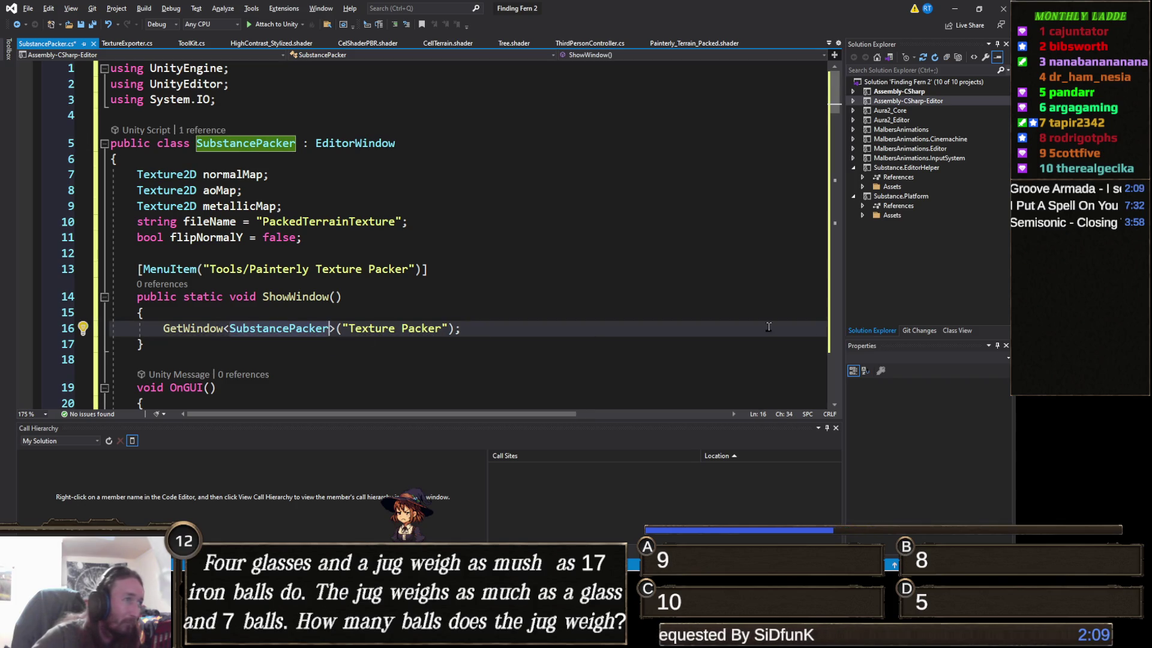
Change the menu path to Tools/Substance Texture Packer and save the script
{"action": "key", "text": "alt+Tab"}
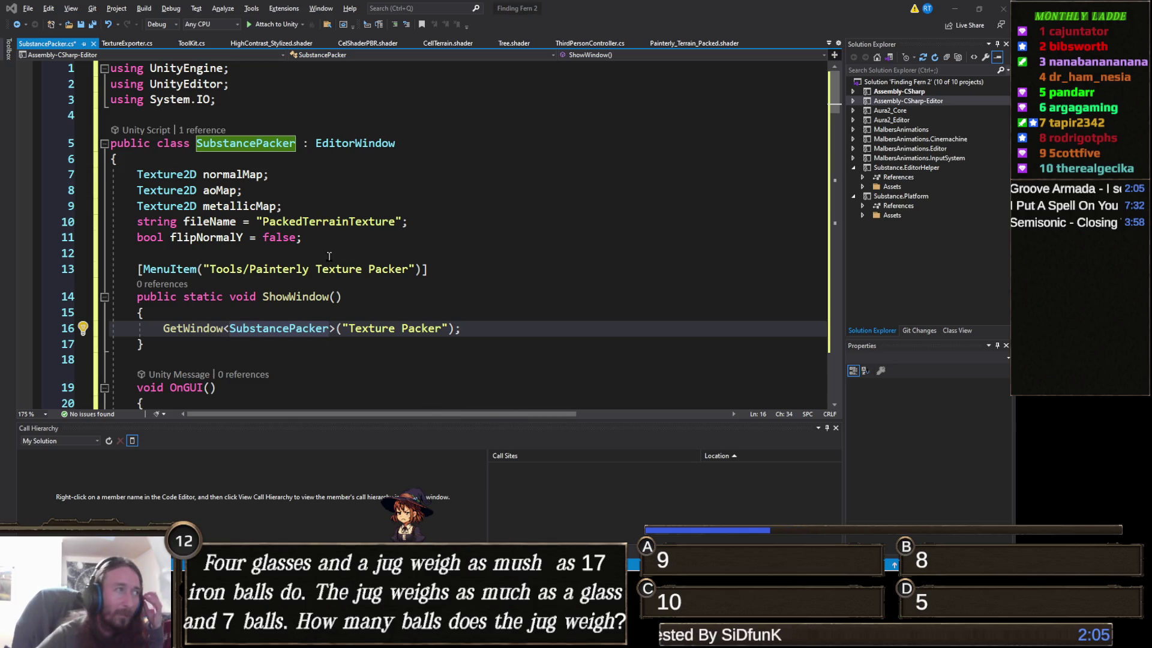
{"action": "double_click", "coordinate": [290, 270]}
{"action": "type", "text": "Substance"}
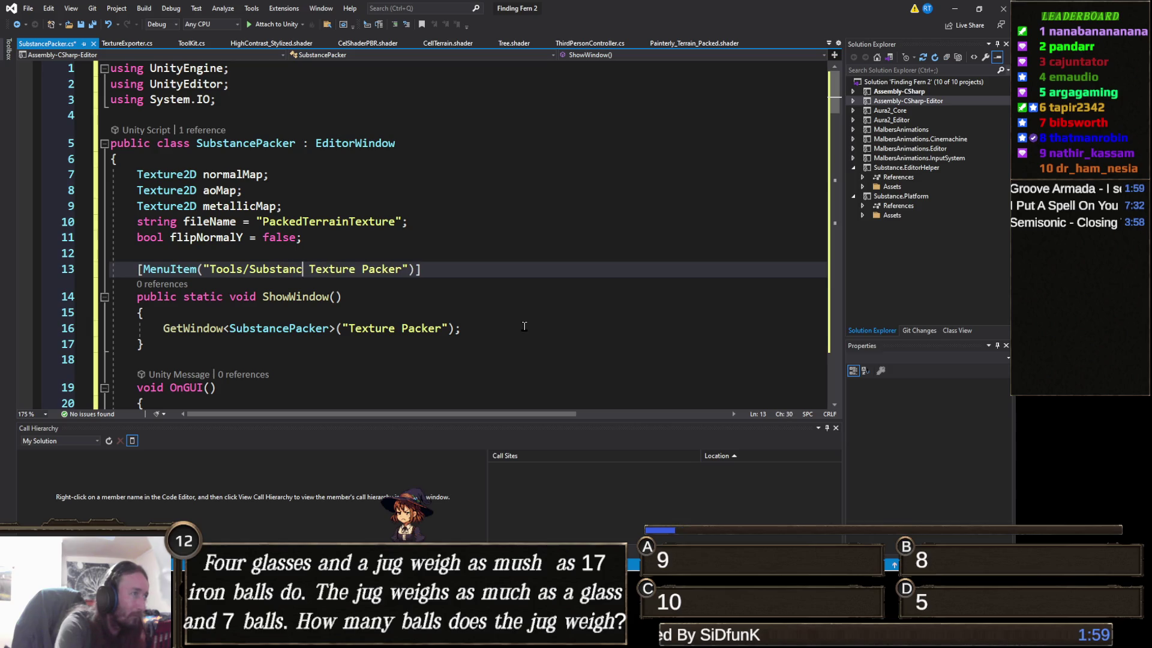
{"action": "key", "text": "ctrl+s"}
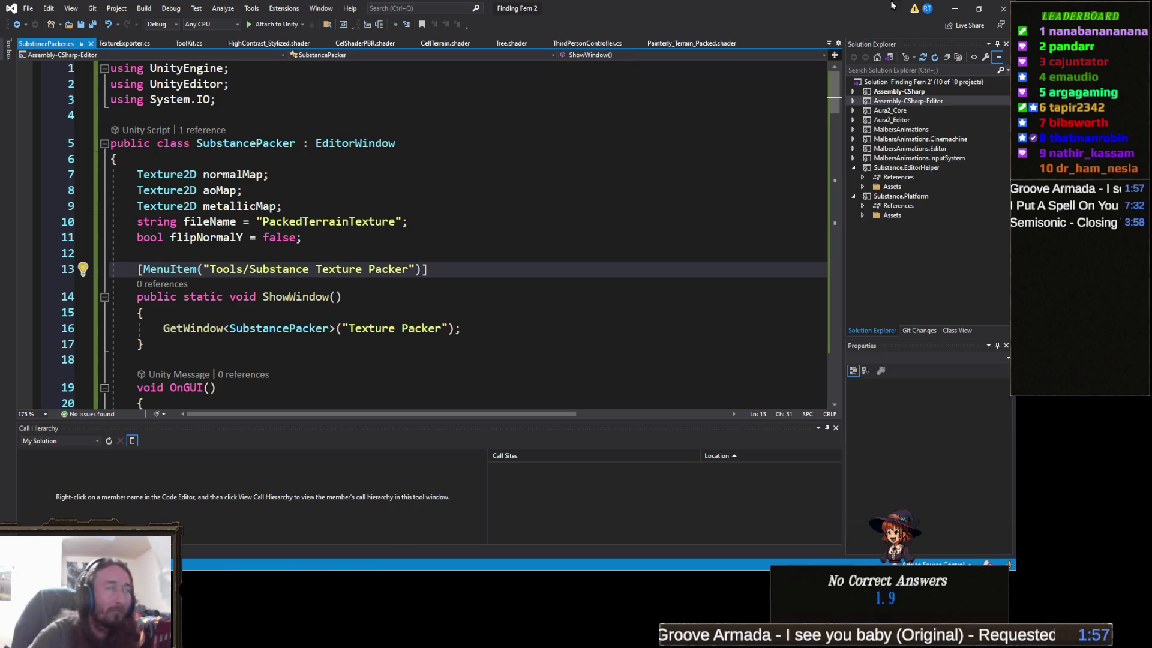
{"action": "left_click", "coordinate": [950, 9]}
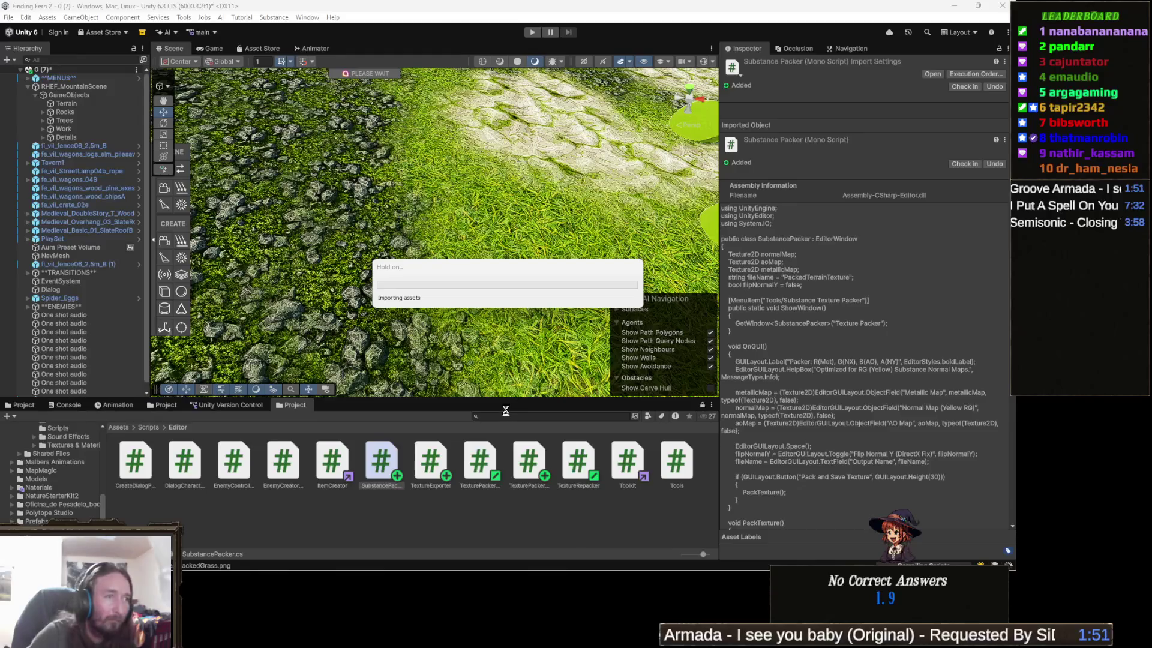
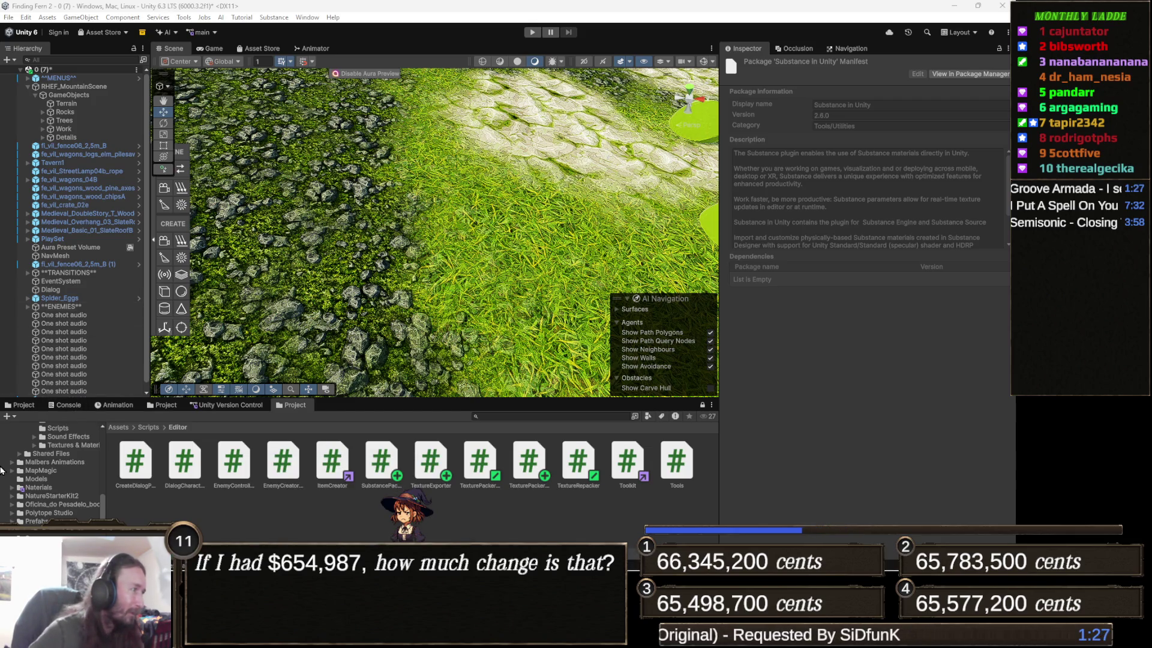
Convert the five Cracked Stones textures in Materials to native Texture2D assets with Mass Texture Converter (Native)
{"action": "left_click", "coordinate": [27, 404]}
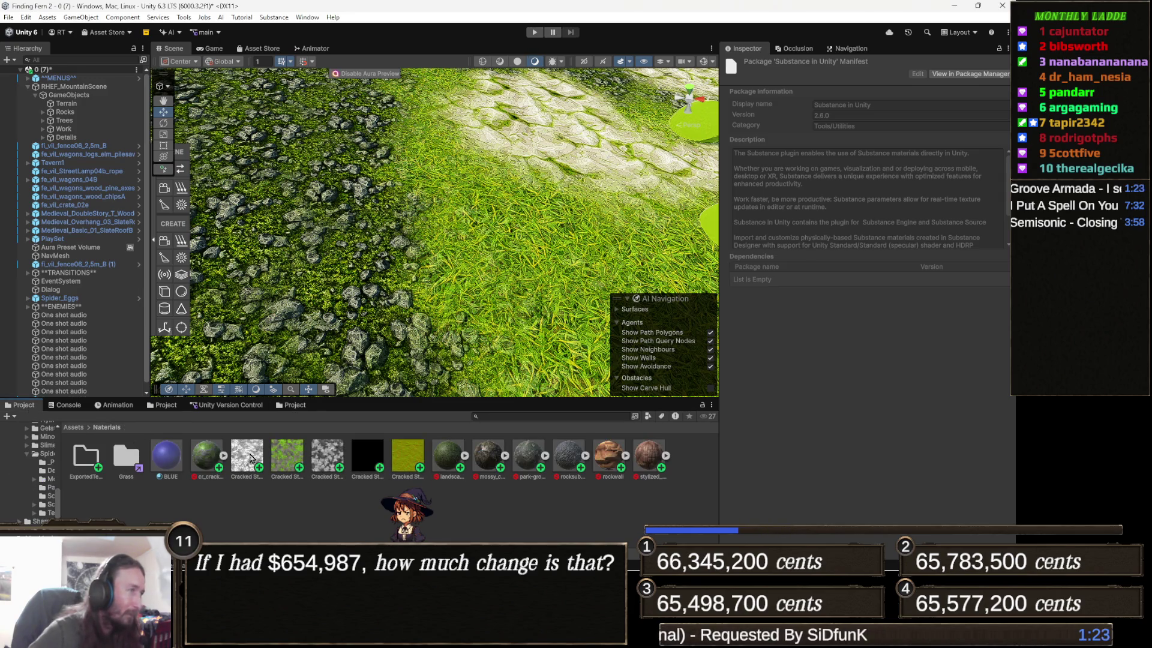
{"action": "left_click", "coordinate": [183, 17]}
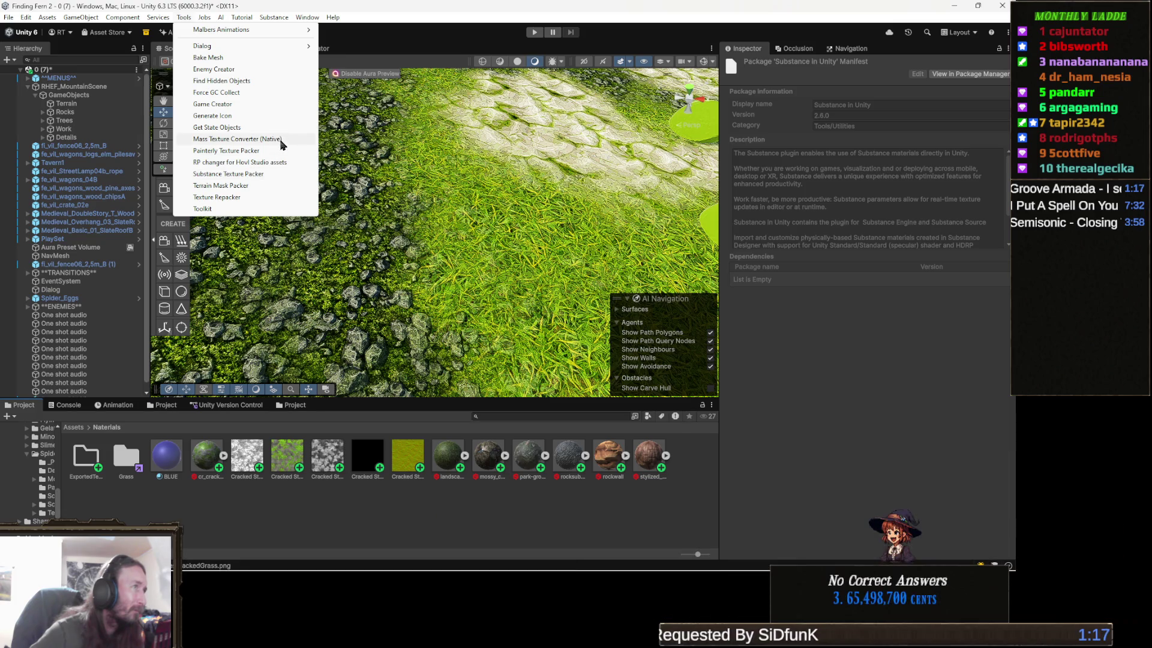
{"action": "left_click", "coordinate": [246, 139]}
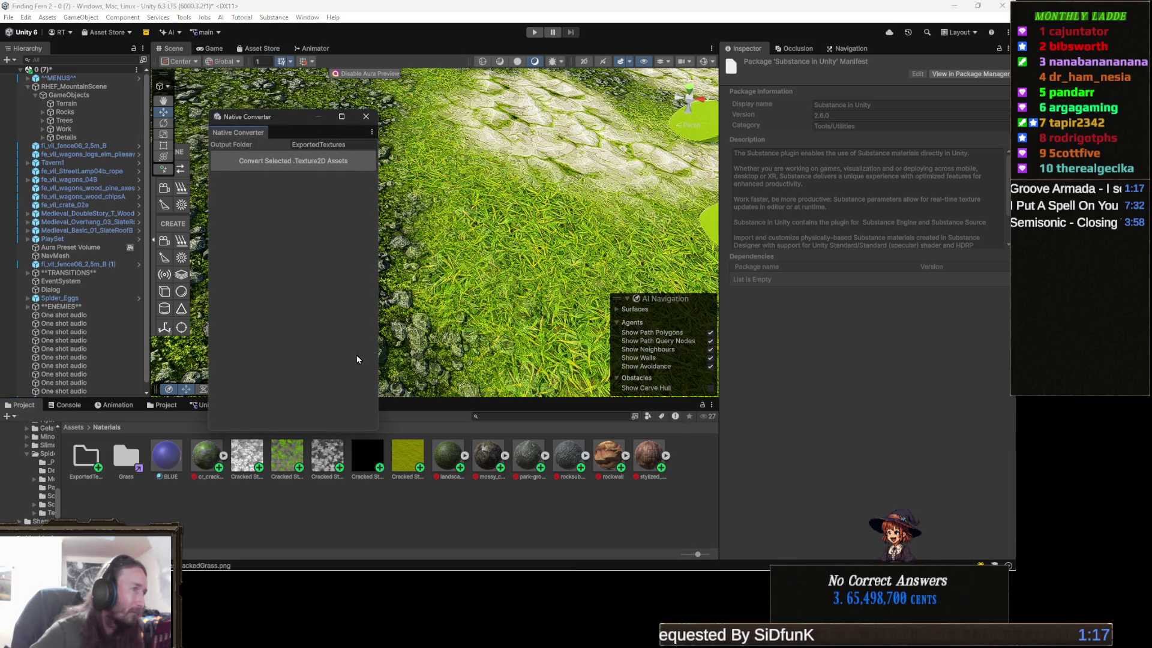
{"action": "left_click", "coordinate": [255, 456]}
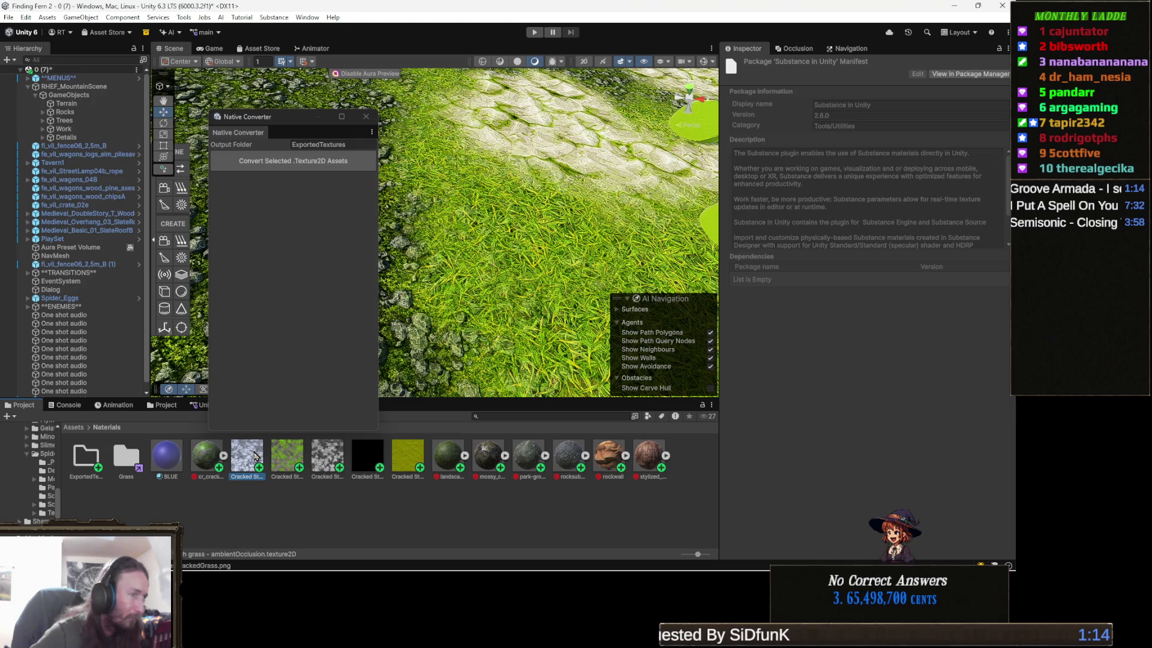
{"action": "left_click", "coordinate": [419, 458], "text": "shift"}
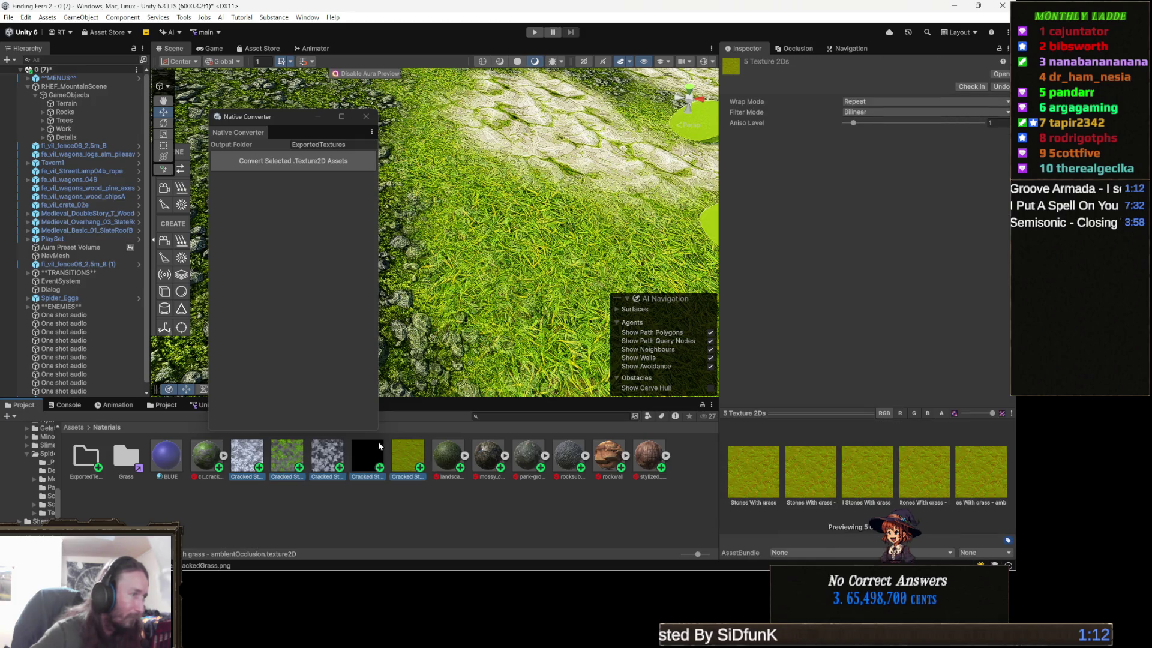
{"action": "left_click", "coordinate": [334, 164]}
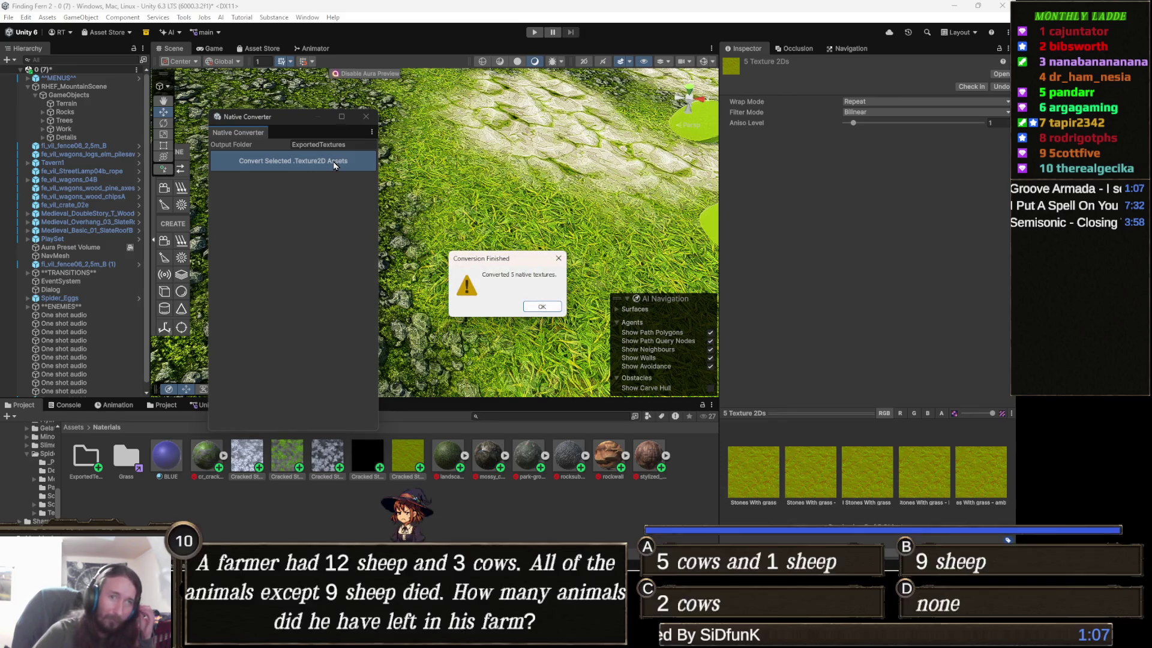
{"action": "left_click", "coordinate": [553, 308]}
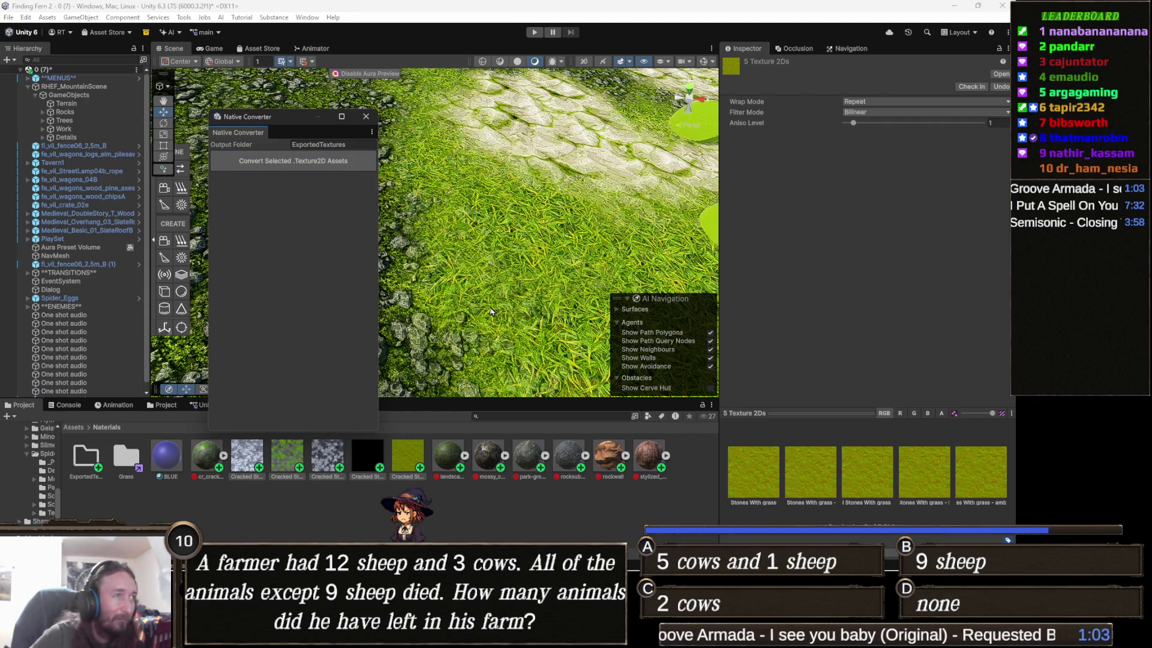
{"action": "left_click", "coordinate": [370, 118]}
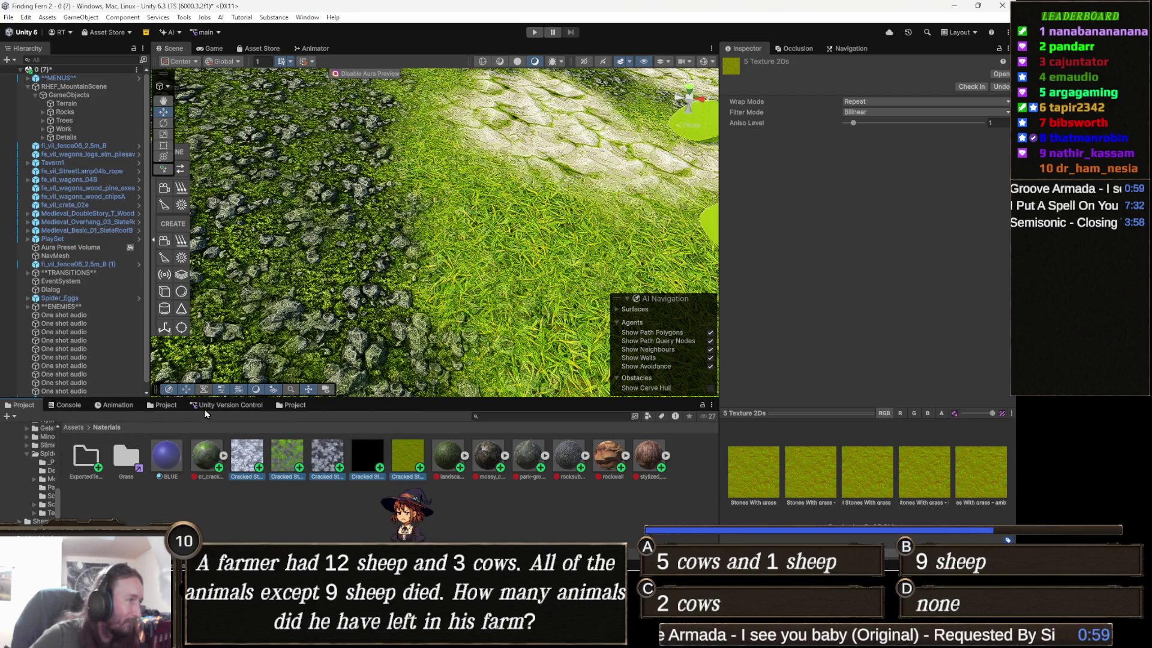
Browse from the Assets root into ExportedTextures, showing Grass, RockGrass and the converted textures
{"action": "left_click", "coordinate": [282, 408]}
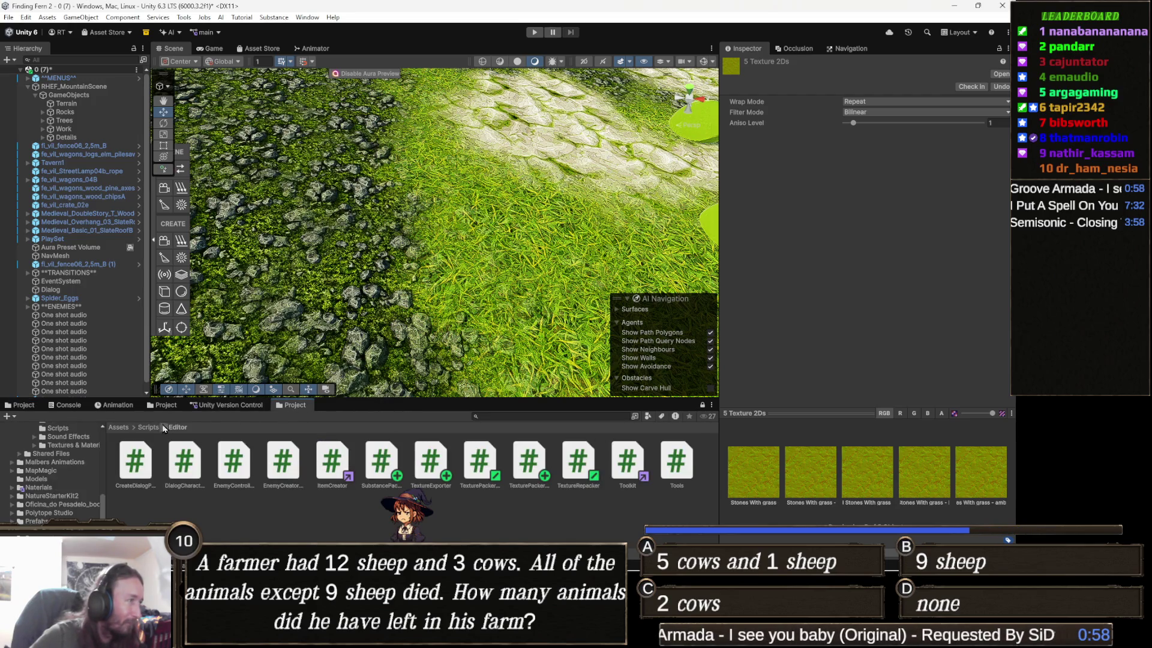
{"action": "left_click", "coordinate": [118, 430]}
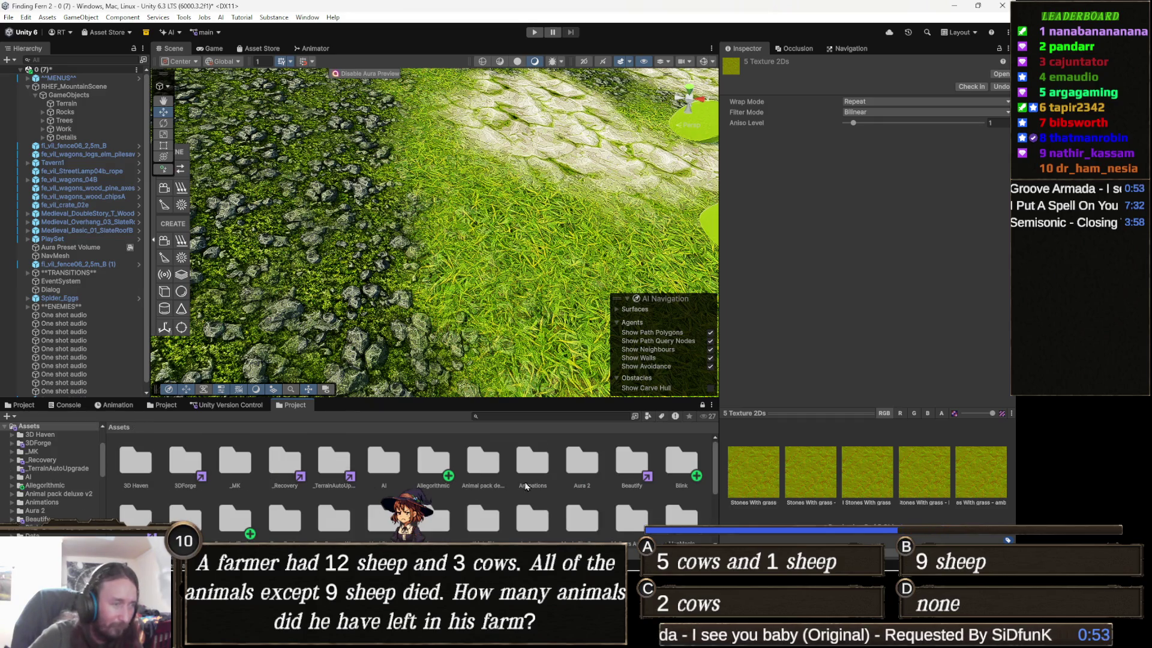
{"action": "scroll", "coordinate": [512, 468], "scroll_direction": "down", "scroll_amount": 1}
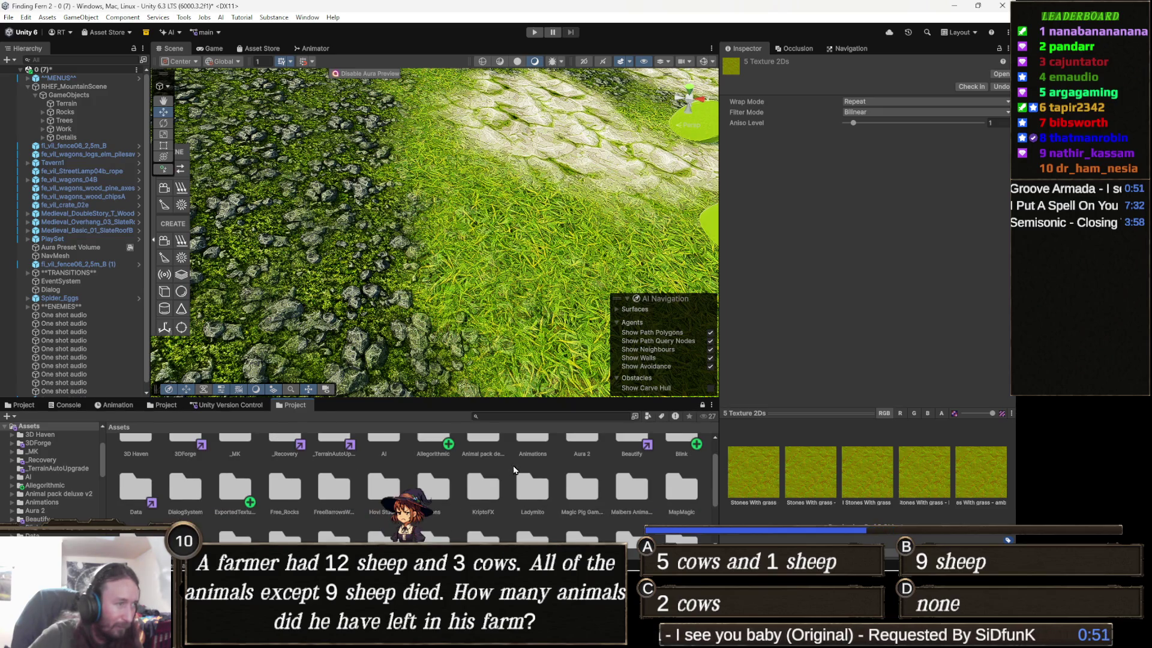
{"action": "scroll", "coordinate": [521, 477], "scroll_direction": "down", "scroll_amount": 1}
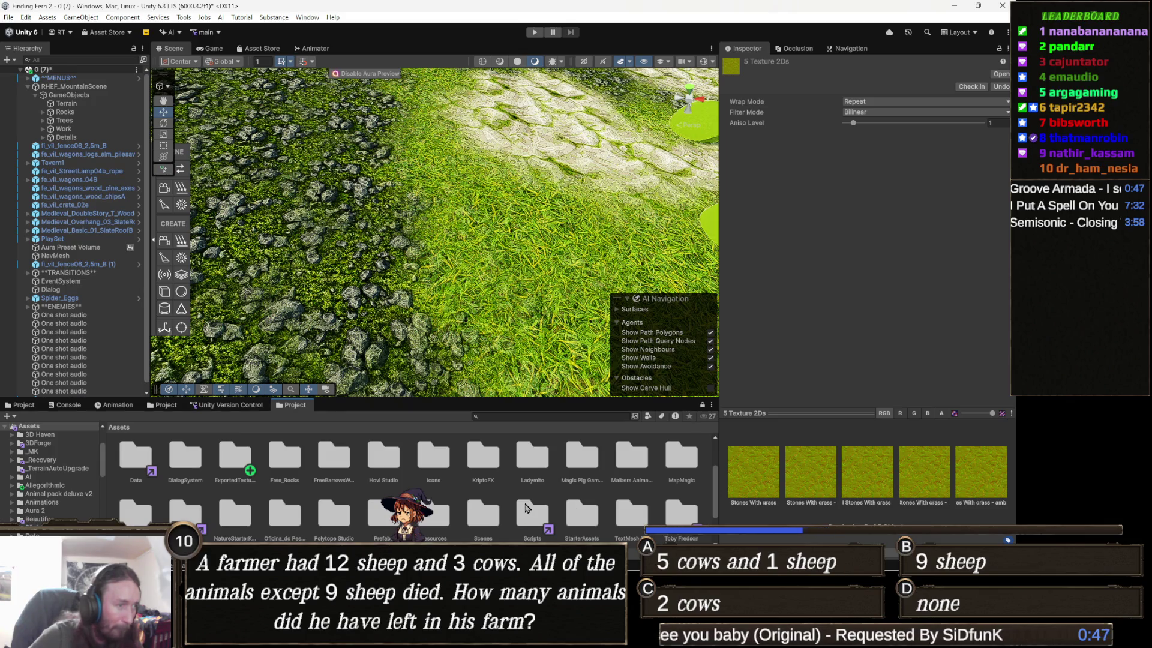
{"action": "scroll", "coordinate": [474, 515], "scroll_direction": "up", "scroll_amount": 2}
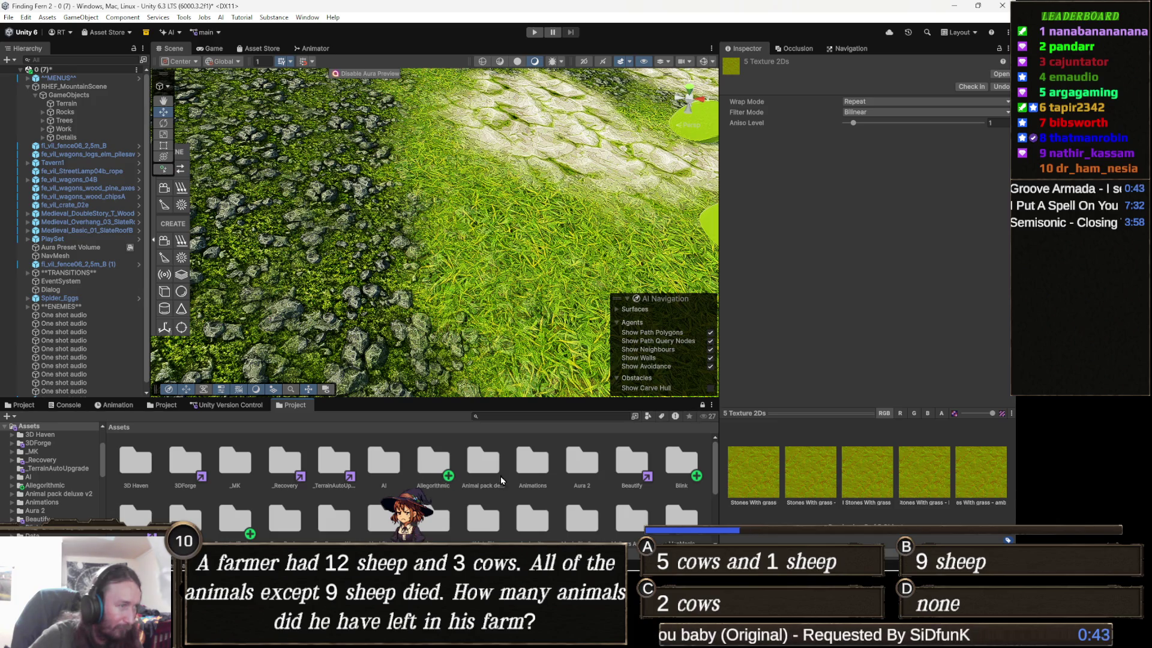
{"action": "double_click", "coordinate": [434, 460]}
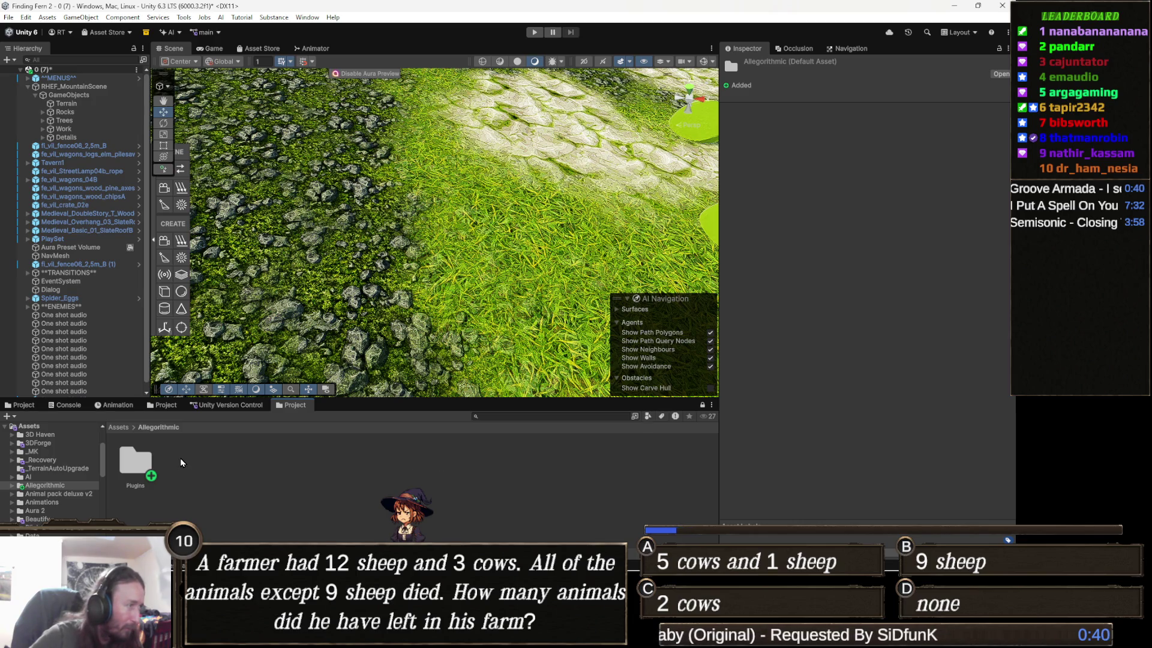
{"action": "left_click", "coordinate": [114, 428]}
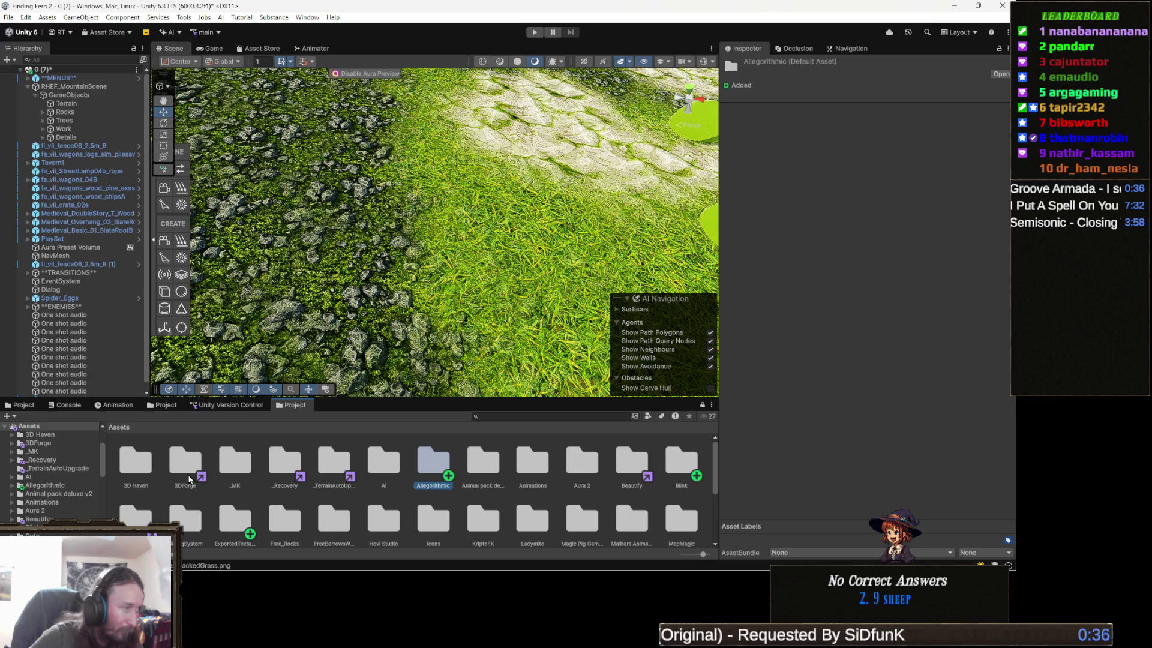
{"action": "scroll", "coordinate": [189, 478], "scroll_direction": "down", "scroll_amount": 1}
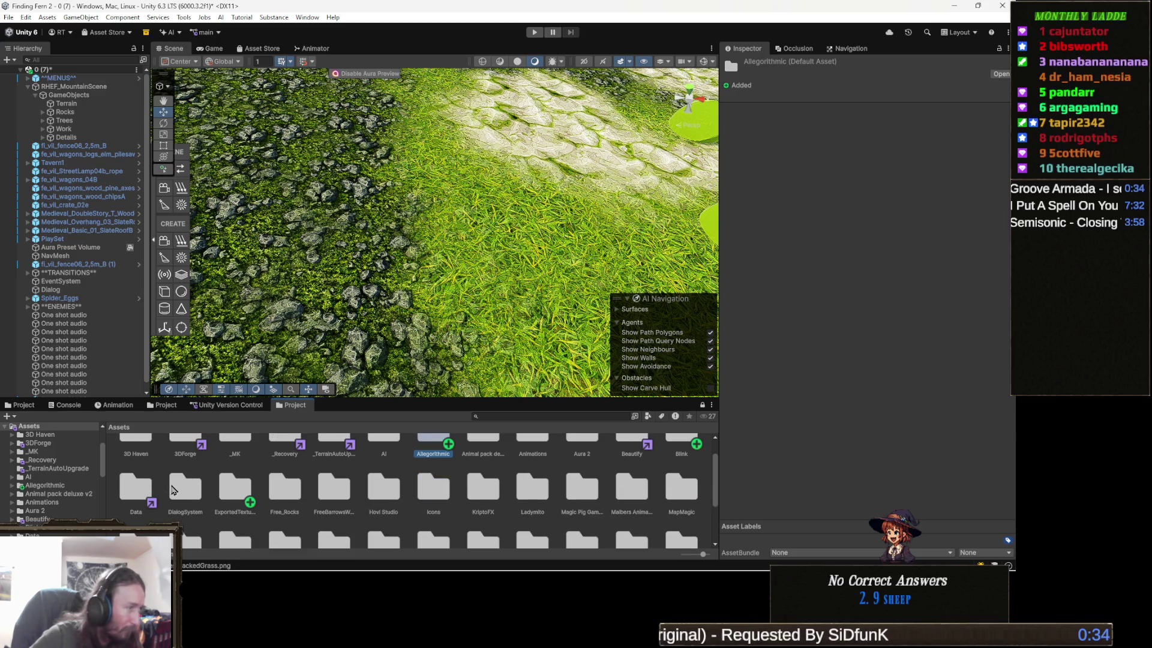
{"action": "double_click", "coordinate": [246, 495]}
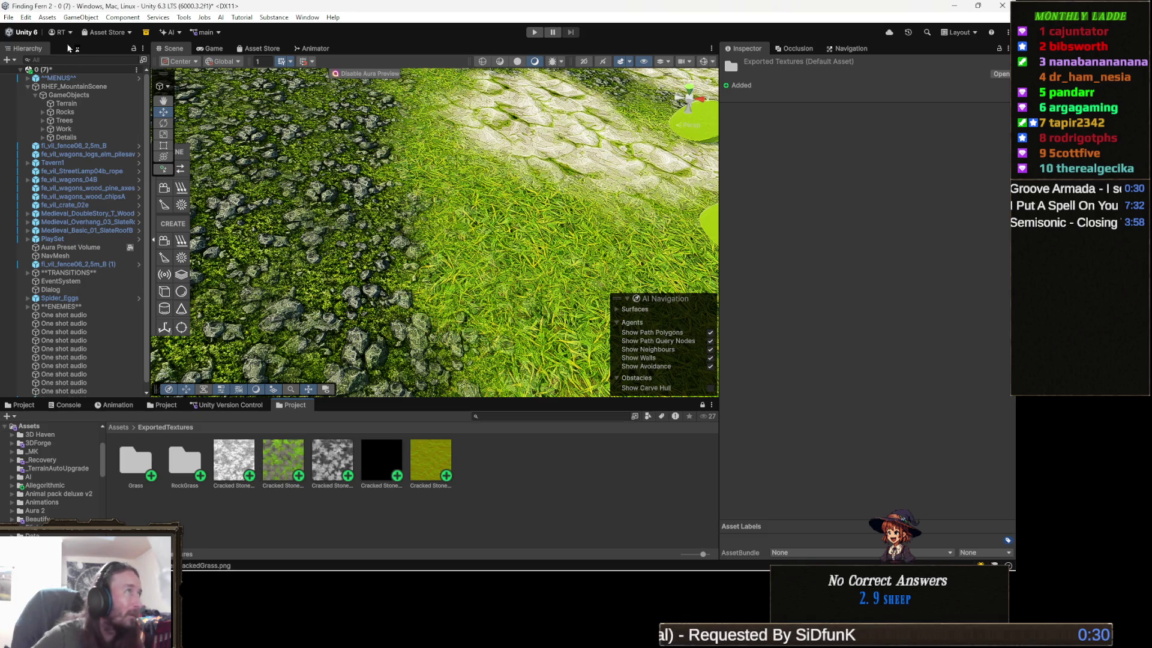
{"action": "left_click", "coordinate": [185, 17]}
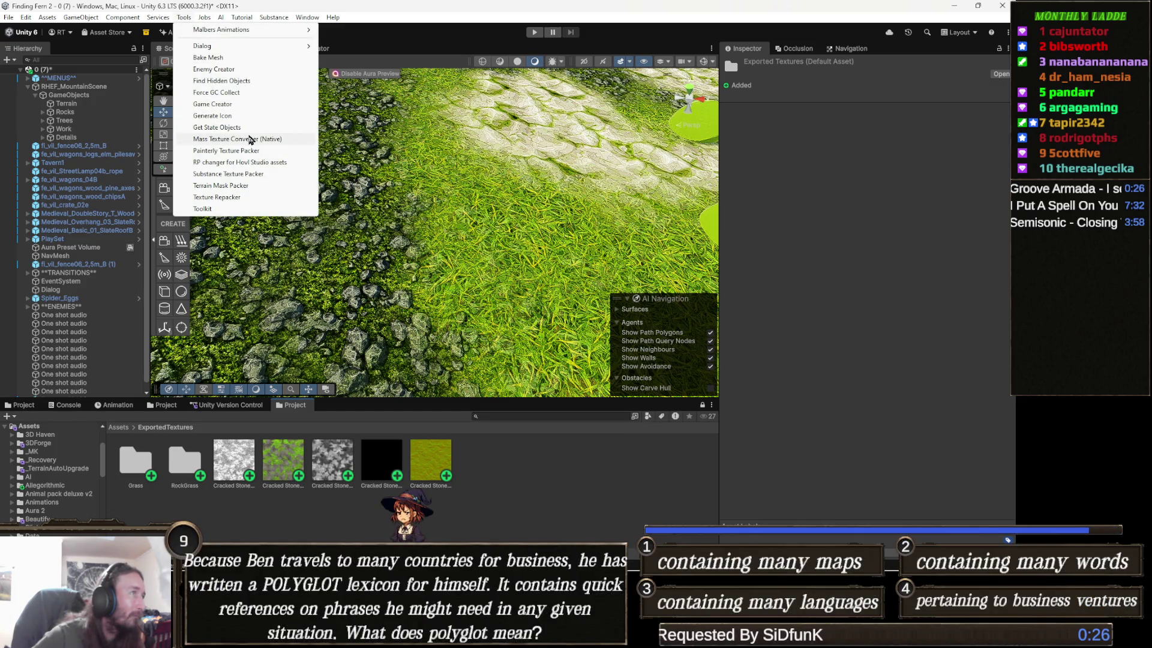
Load the Cracked Stones maps and the ambient occlusion texture into the terrain mask packer's inputs
{"action": "left_click", "coordinate": [251, 187]}
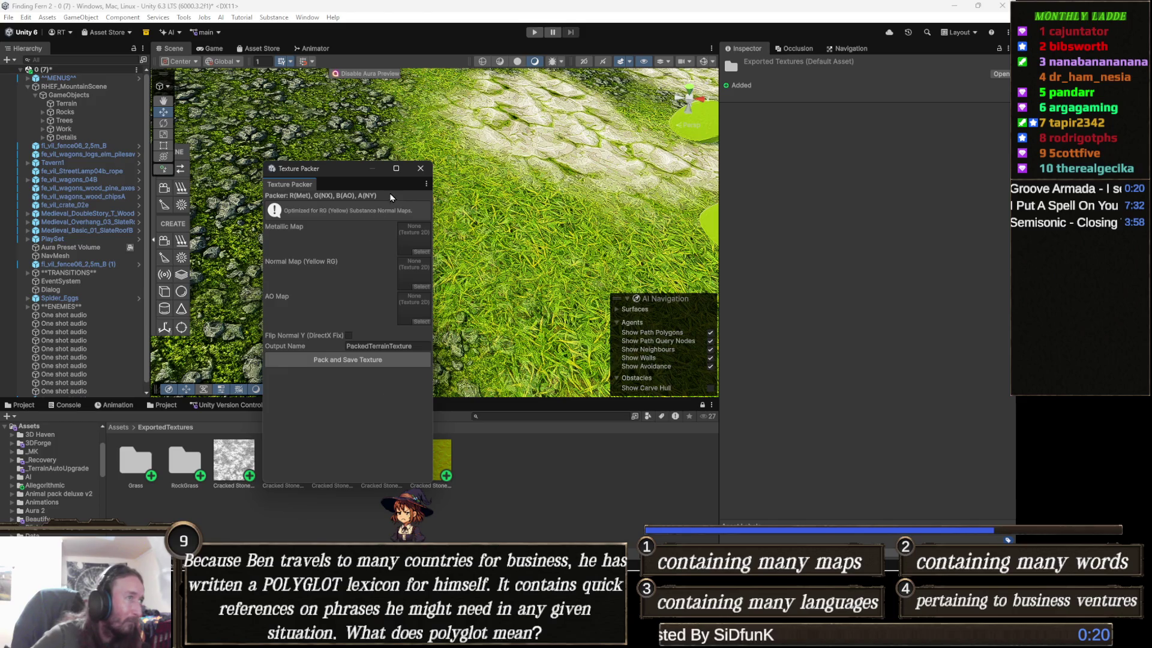
{"action": "mouse_move", "coordinate": [339, 175]}
{"action": "left_mouse_down"}
{"action": "mouse_move", "coordinate": [457, 126]}
{"action": "mouse_move", "coordinate": [462, 103]}
{"action": "left_mouse_up"}
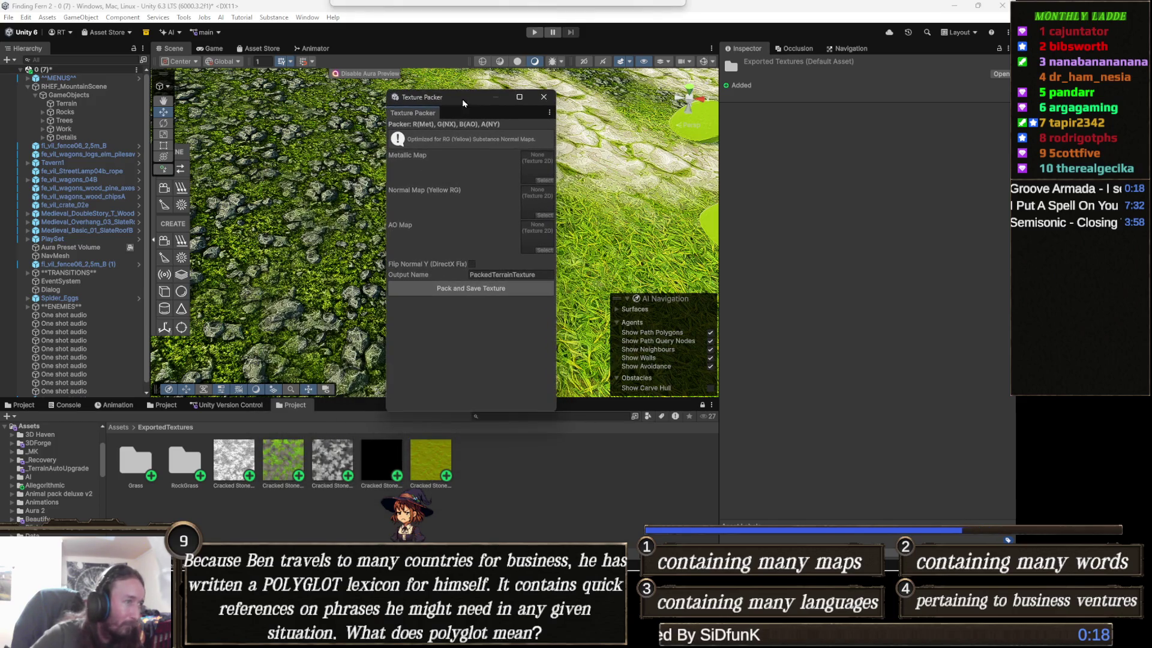
{"action": "left_click", "coordinate": [435, 466]}
{"action": "mouse_move", "coordinate": [434, 465]}
{"action": "left_mouse_down"}
{"action": "mouse_move", "coordinate": [594, 218]}
{"action": "mouse_move", "coordinate": [554, 153]}
{"action": "mouse_move", "coordinate": [538, 160]}
{"action": "mouse_move", "coordinate": [531, 192]}
{"action": "left_mouse_up"}
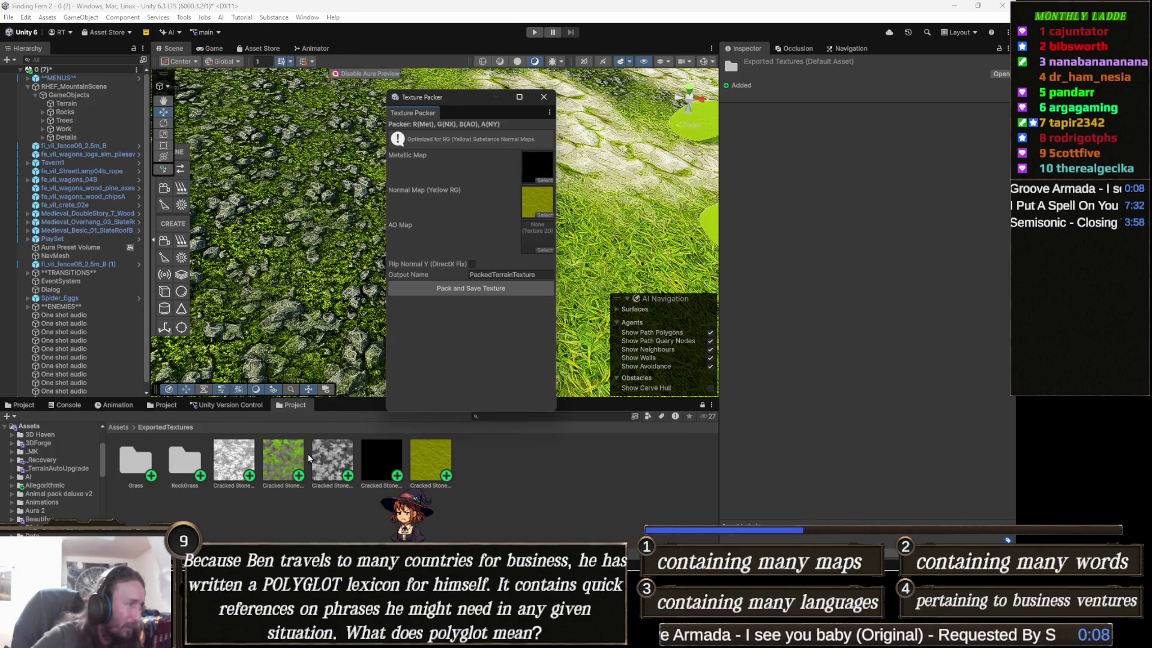
{"action": "left_click", "coordinate": [231, 464]}
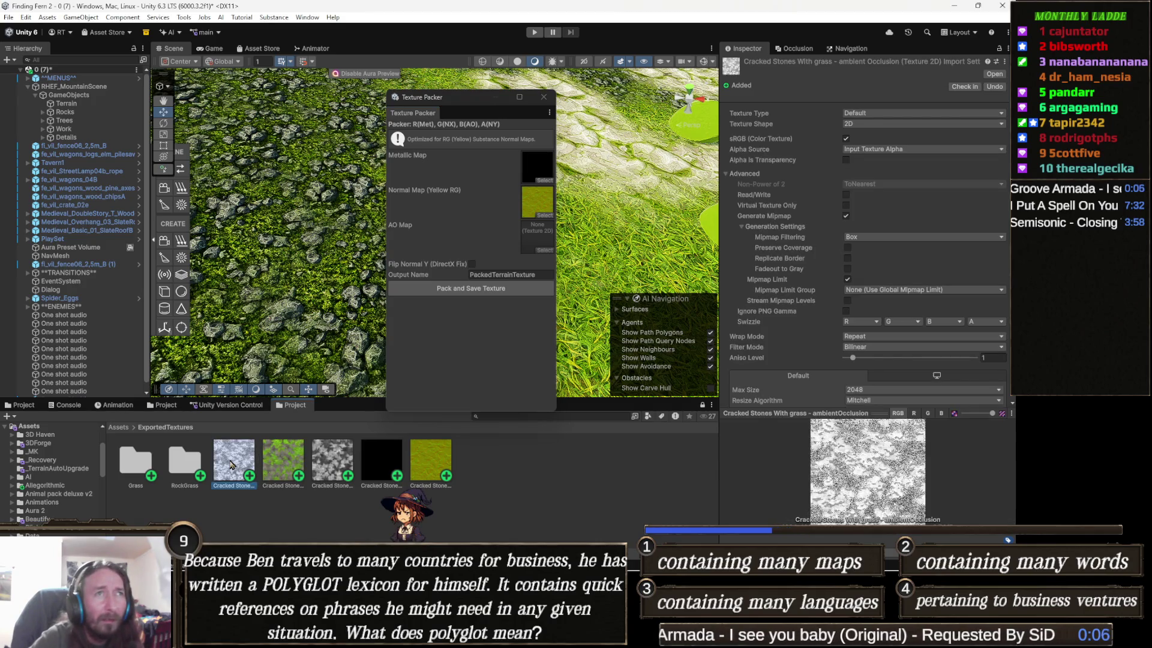
{"action": "left_click_drag", "start_coordinate": [286, 418], "coordinate": [536, 234]}
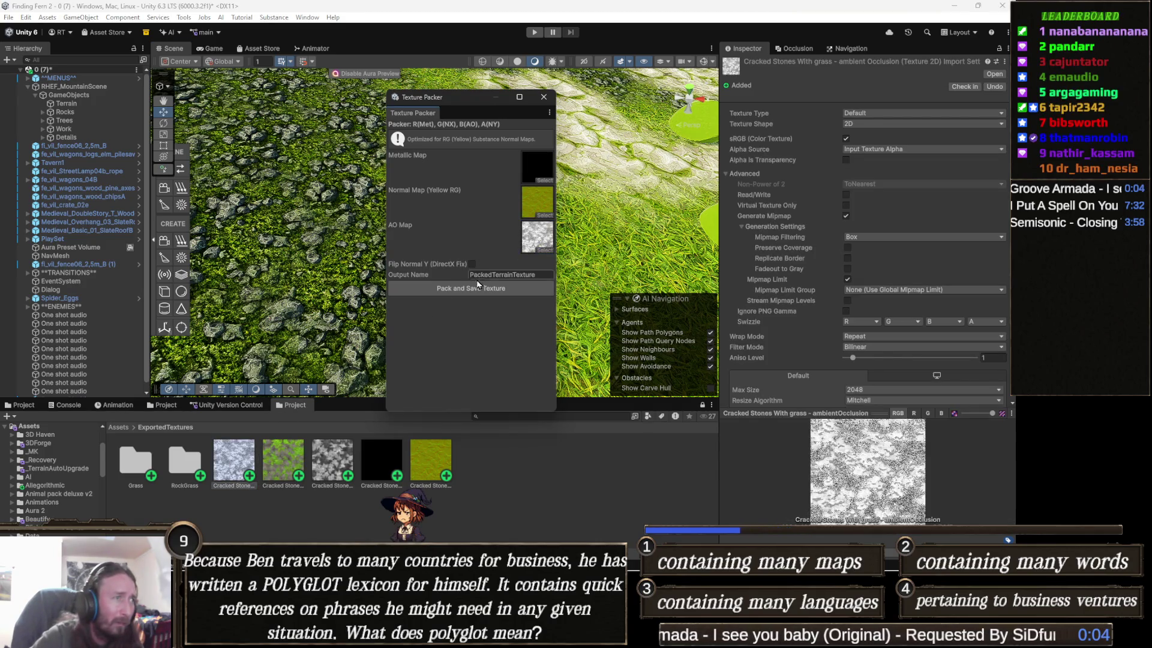
Name the output PackedRockGrass, flip the normal map's Y channel, and pack and save the texture
{"action": "left_click_drag", "start_coordinate": [508, 274], "coordinate": [538, 283]}
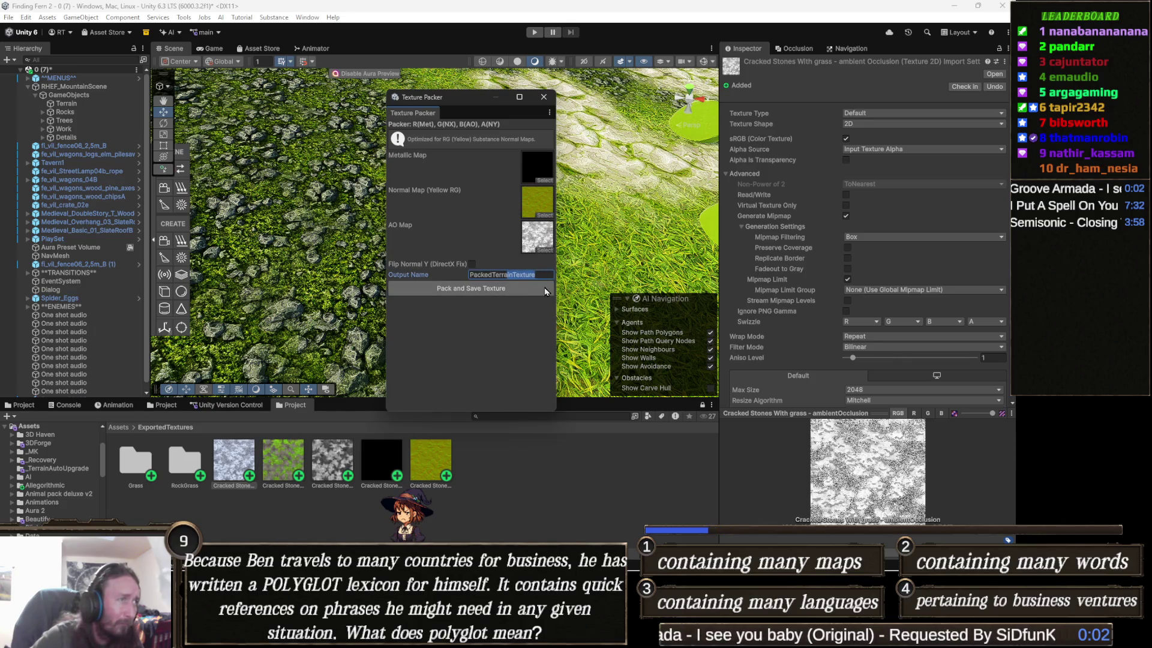
{"action": "key", "text": "ctrl+a"}
{"action": "type", "text": "P"}
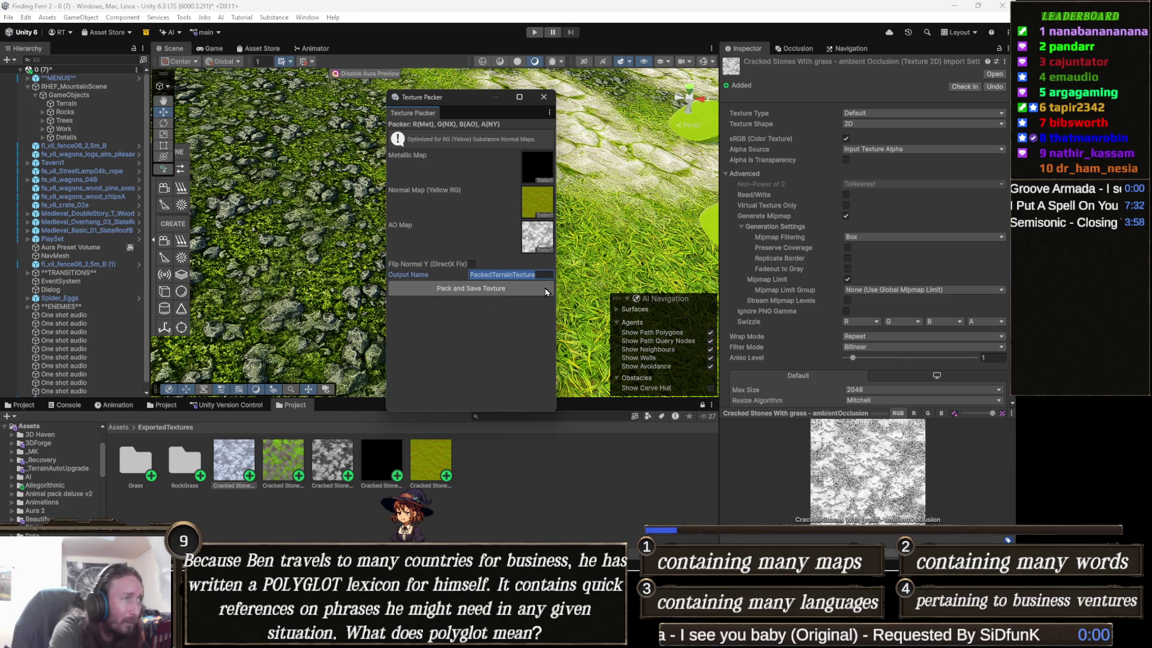
{"action": "type", "text": "acked"}
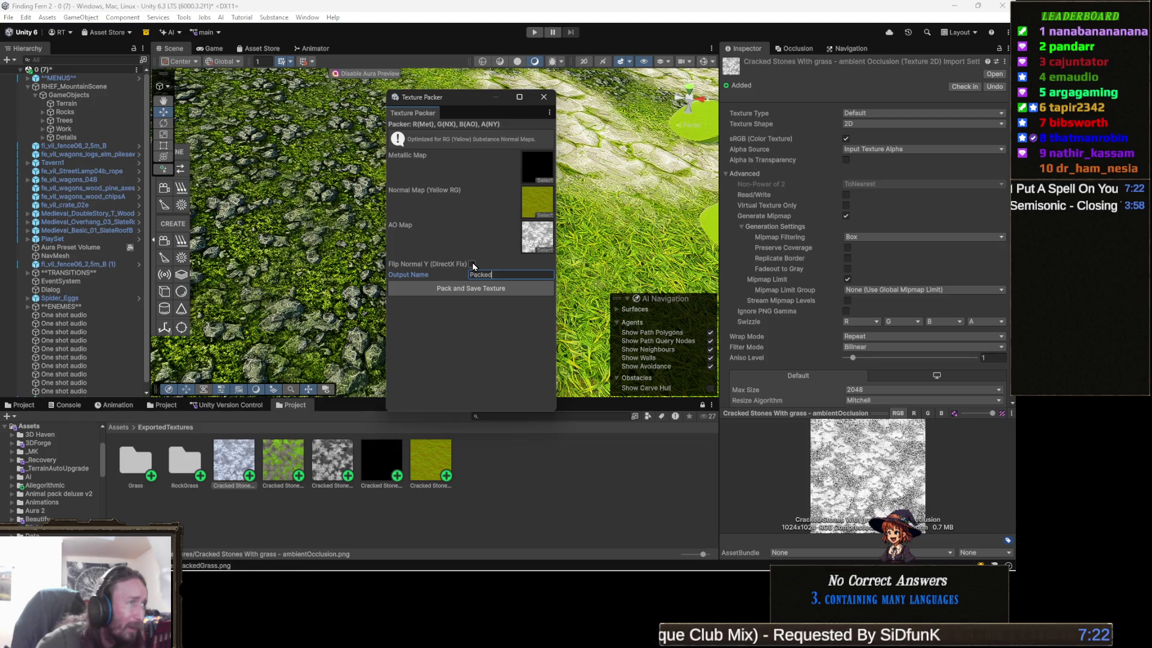
{"action": "left_click", "coordinate": [472, 264]}
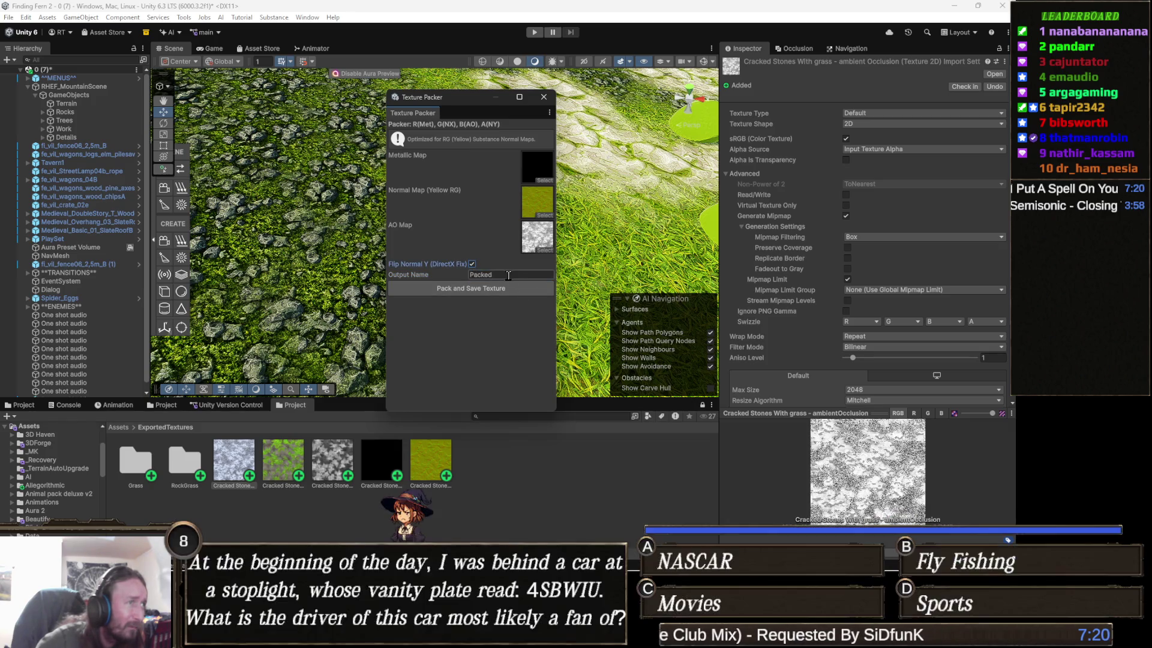
{"action": "left_click", "coordinate": [506, 275]}
{"action": "left_click", "coordinate": [507, 274]}
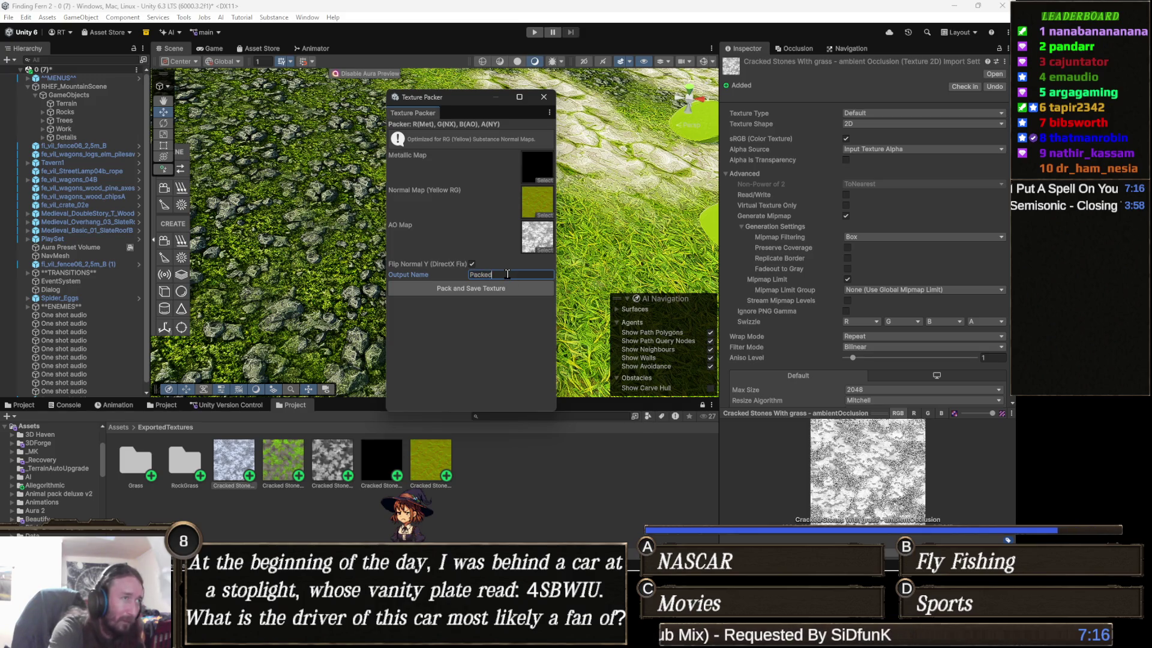
{"action": "type", "text": "rass"}
{"action": "left_click", "coordinate": [514, 290]}
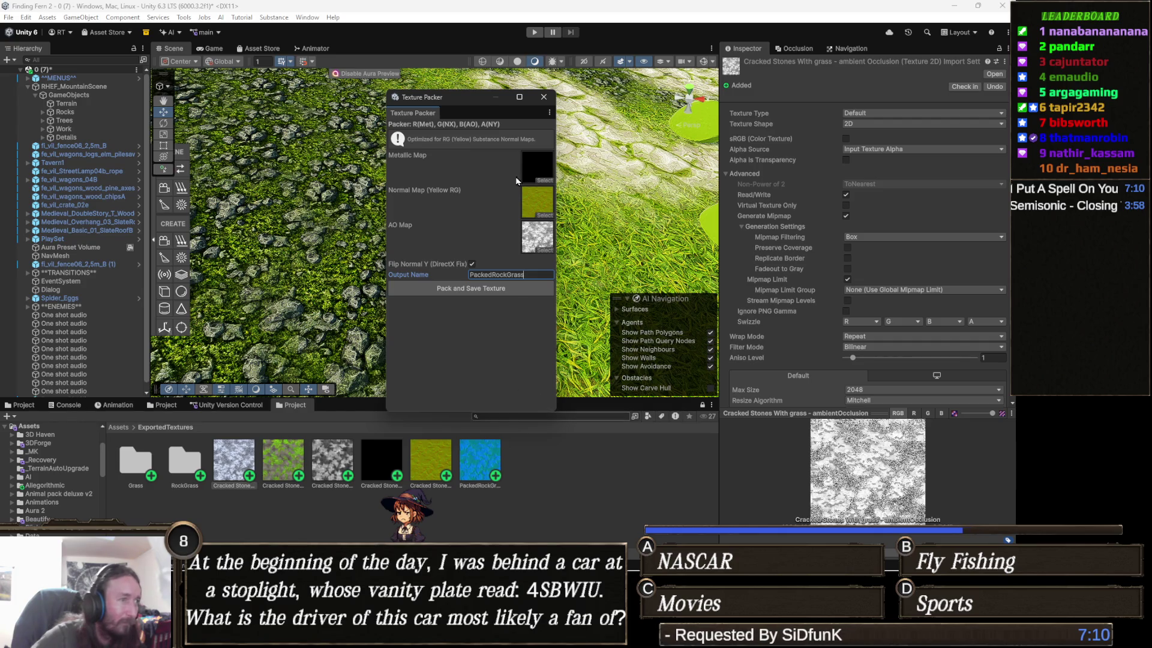
{"action": "left_click", "coordinate": [544, 97]}
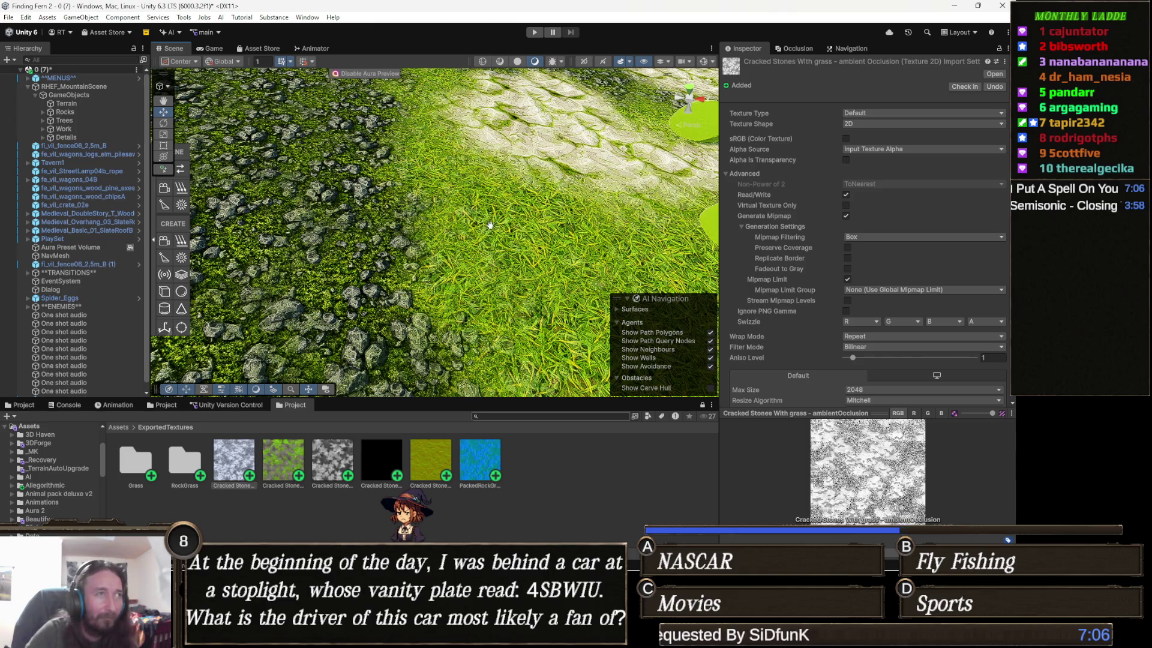
Put the Cracked Stone texture in the terrain's Weeds layer using Paint Texture, then view the result
{"action": "left_click", "coordinate": [576, 234]}
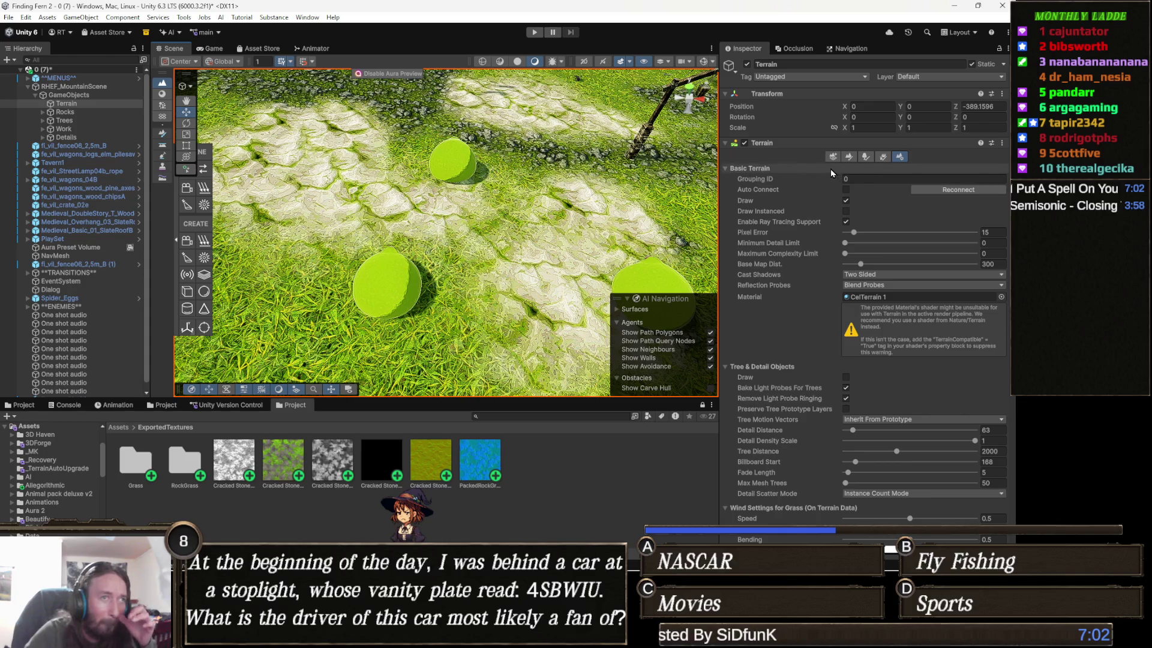
{"action": "left_click", "coordinate": [849, 157]}
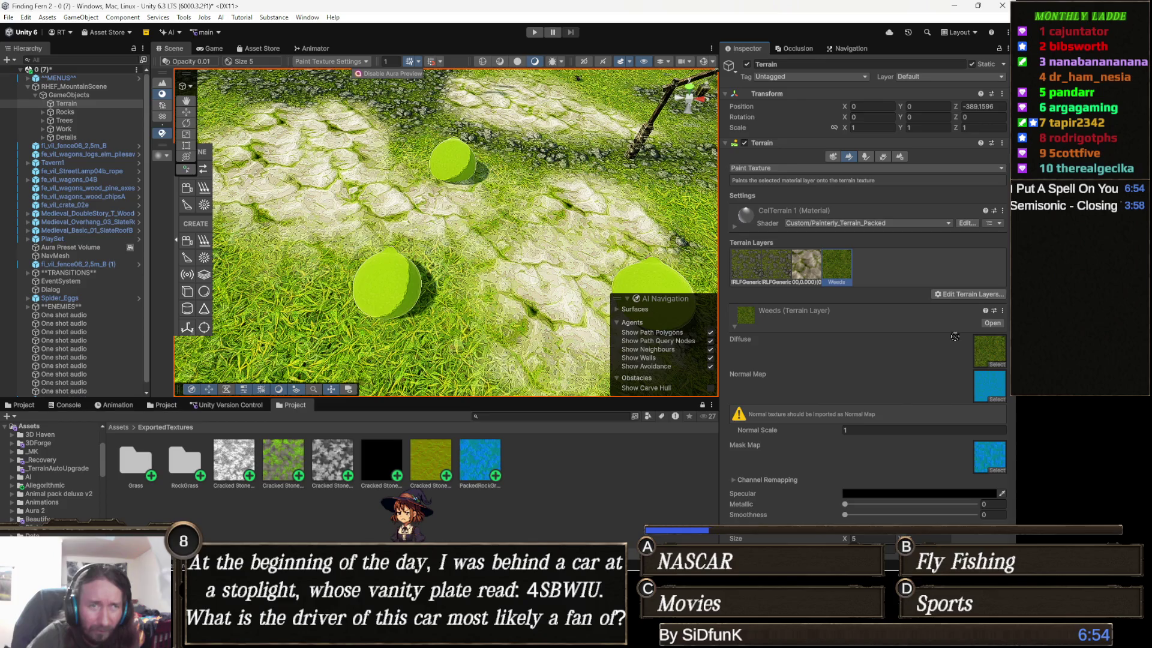
{"action": "left_click_drag", "start_coordinate": [986, 353], "coordinate": [987, 354]}
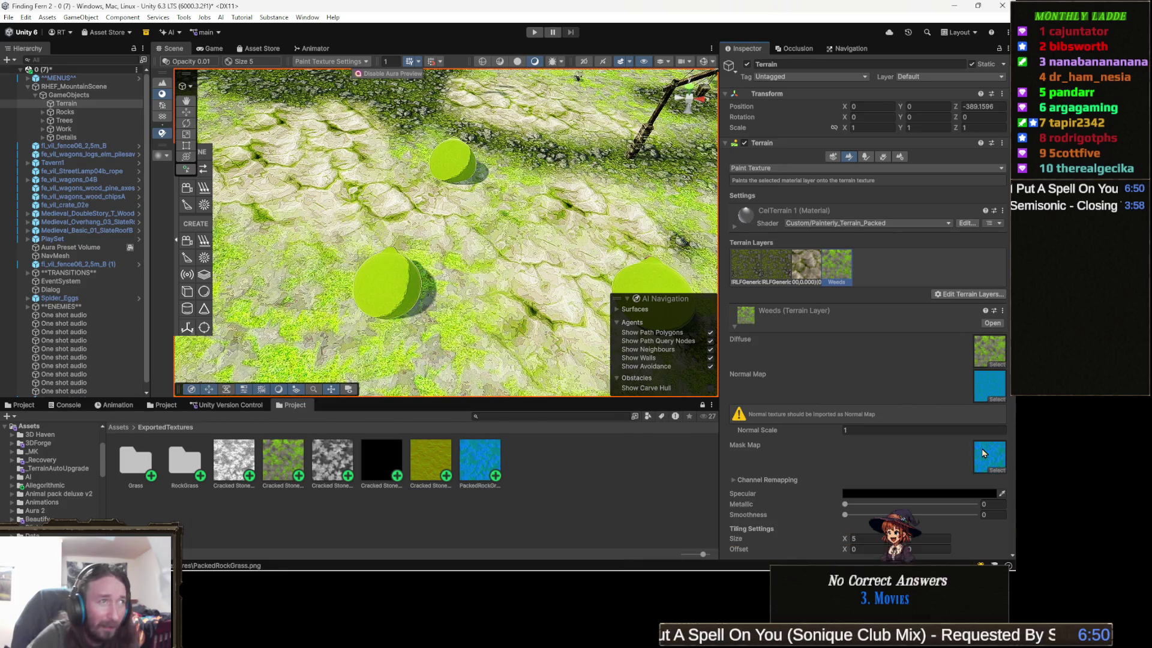
{"action": "mouse_move", "coordinate": [558, 312]}
{"action": "left_mouse_down"}
{"action": "mouse_move", "coordinate": [559, 347]}
{"action": "mouse_move", "coordinate": [520, 300]}
{"action": "mouse_move", "coordinate": [379, 356]}
{"action": "mouse_move", "coordinate": [524, 339]}
{"action": "mouse_move", "coordinate": [534, 313]}
{"action": "left_mouse_up"}
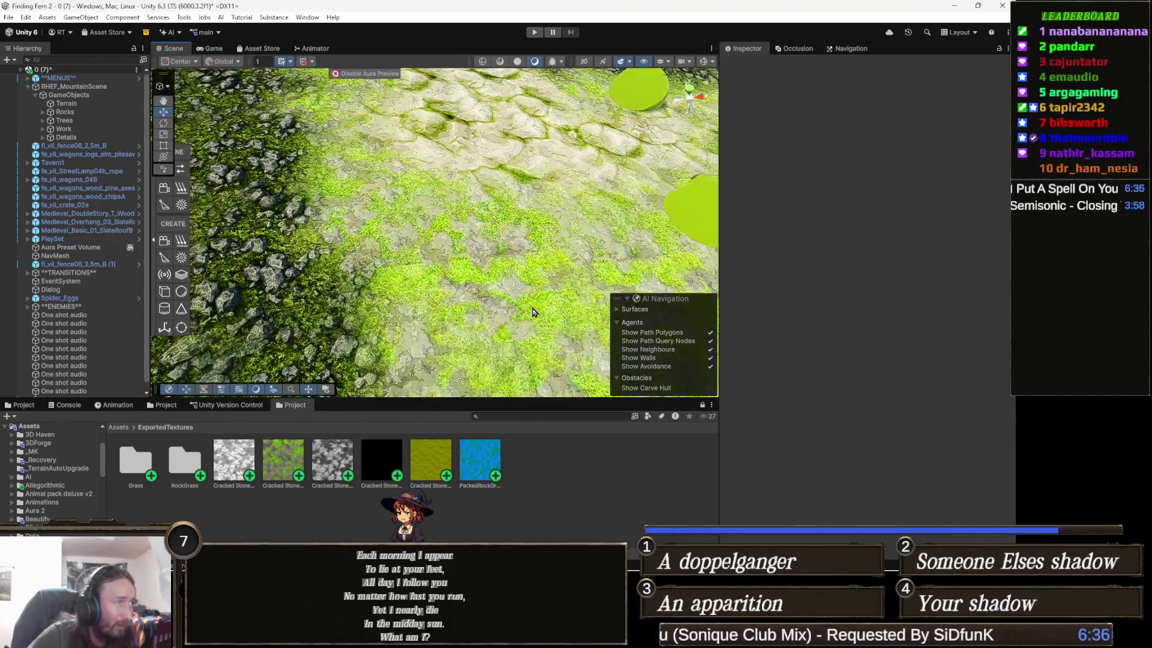
{"action": "left_click", "coordinate": [286, 467]}
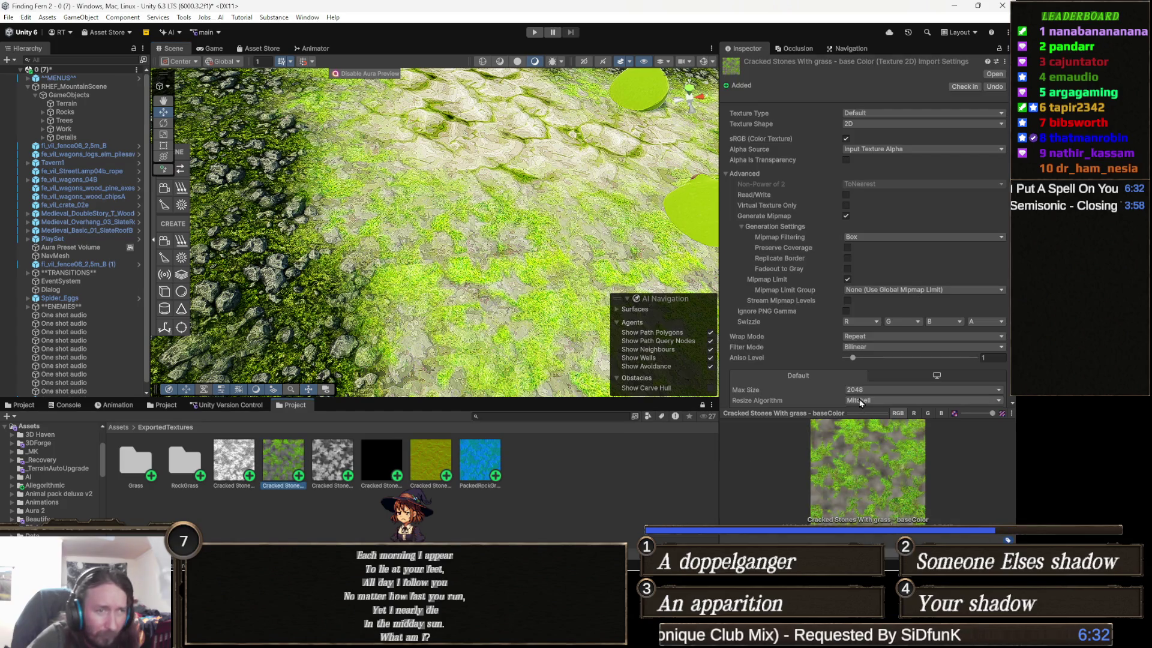
{"action": "double_click", "coordinate": [852, 414]}
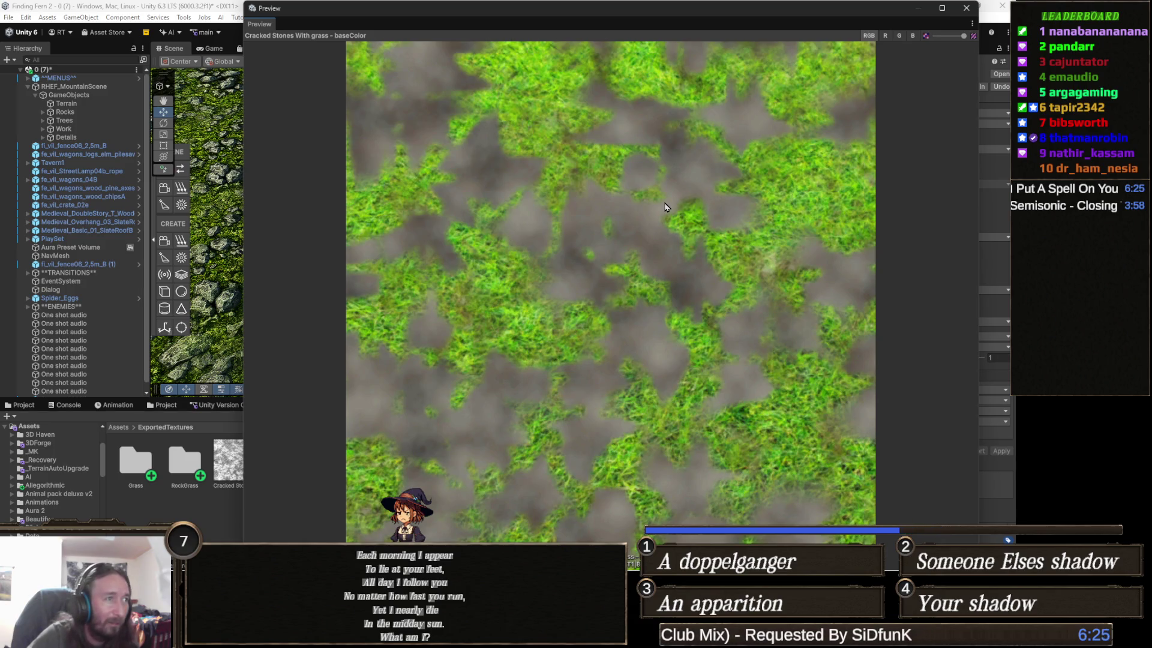
{"action": "left_click", "coordinate": [966, 8]}
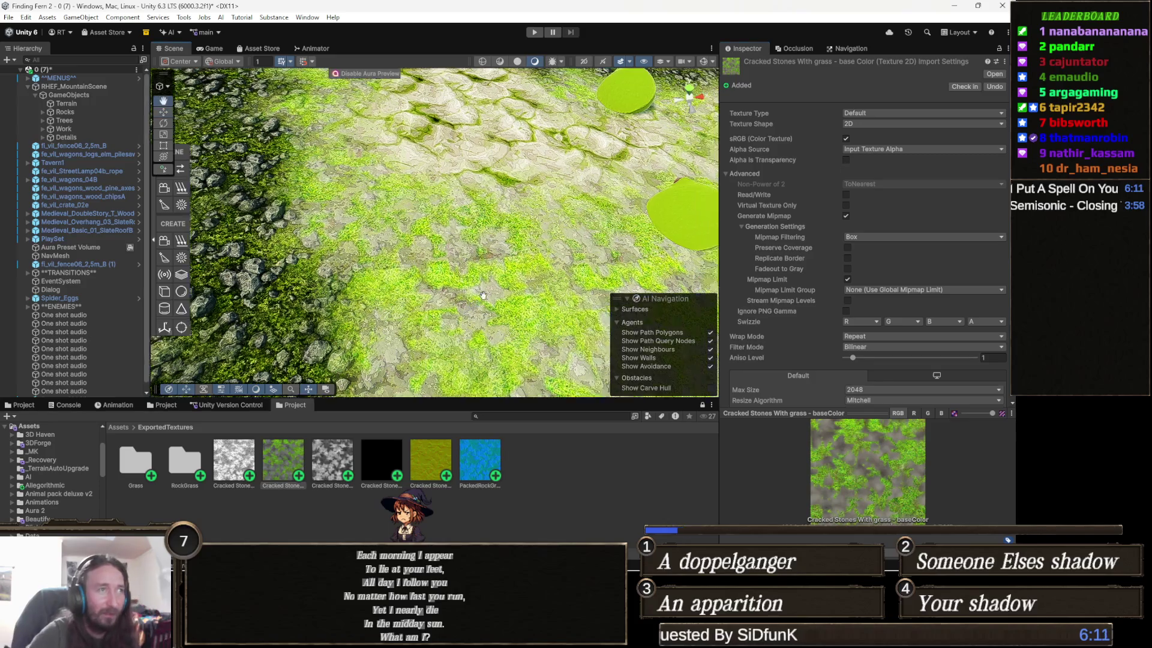
Reselect the terrain for texture painting and zoom out to inspect the restored green grass
{"action": "scroll", "coordinate": [476, 301], "scroll_direction": "down", "scroll_amount": 2}
{"action": "left_click", "coordinate": [476, 302]}
{"action": "left_click", "coordinate": [476, 301]}
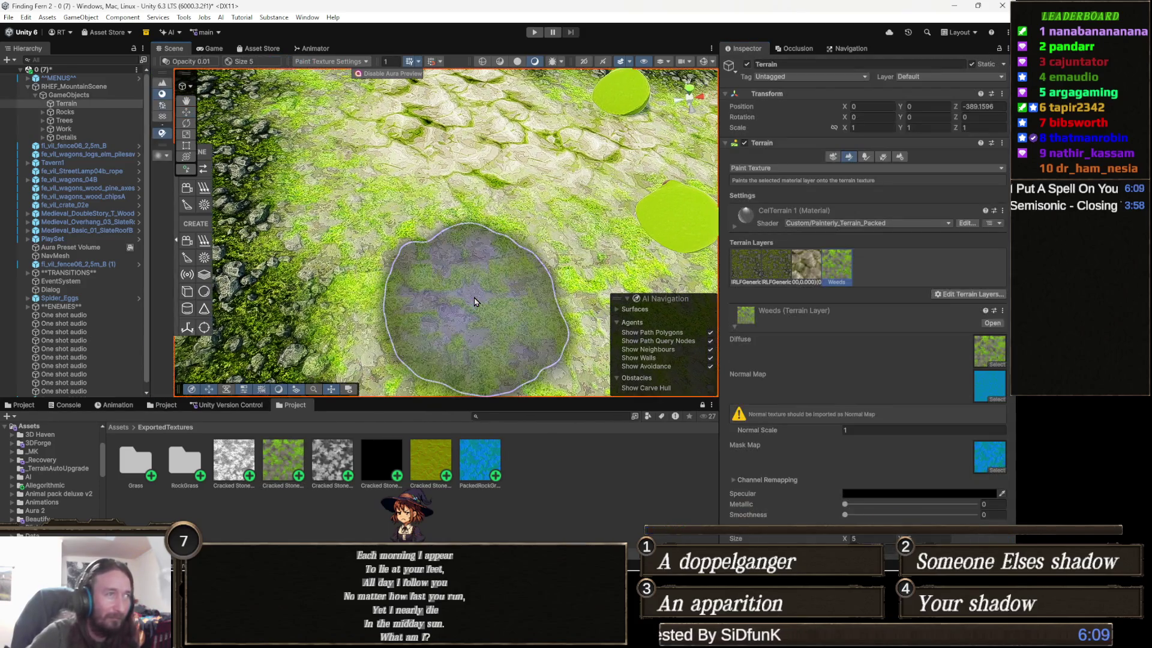
{"action": "scroll", "coordinate": [453, 267], "scroll_direction": "down", "scroll_amount": 5}
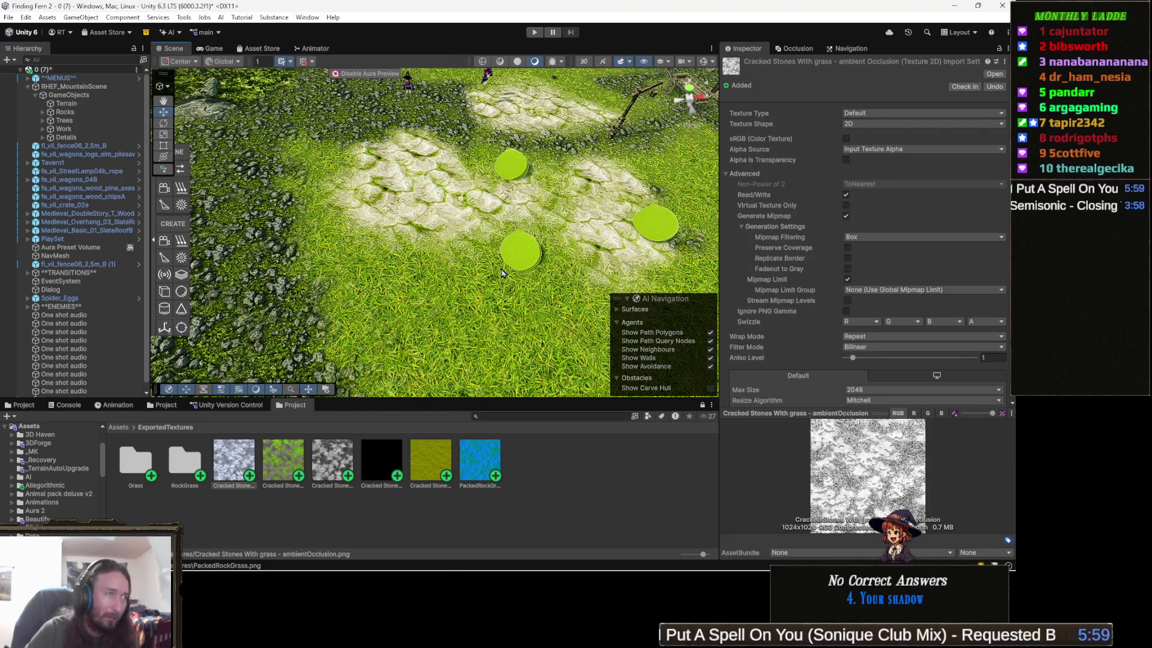
{"action": "left_click_drag", "start_coordinate": [505, 287], "coordinate": [487, 266]}
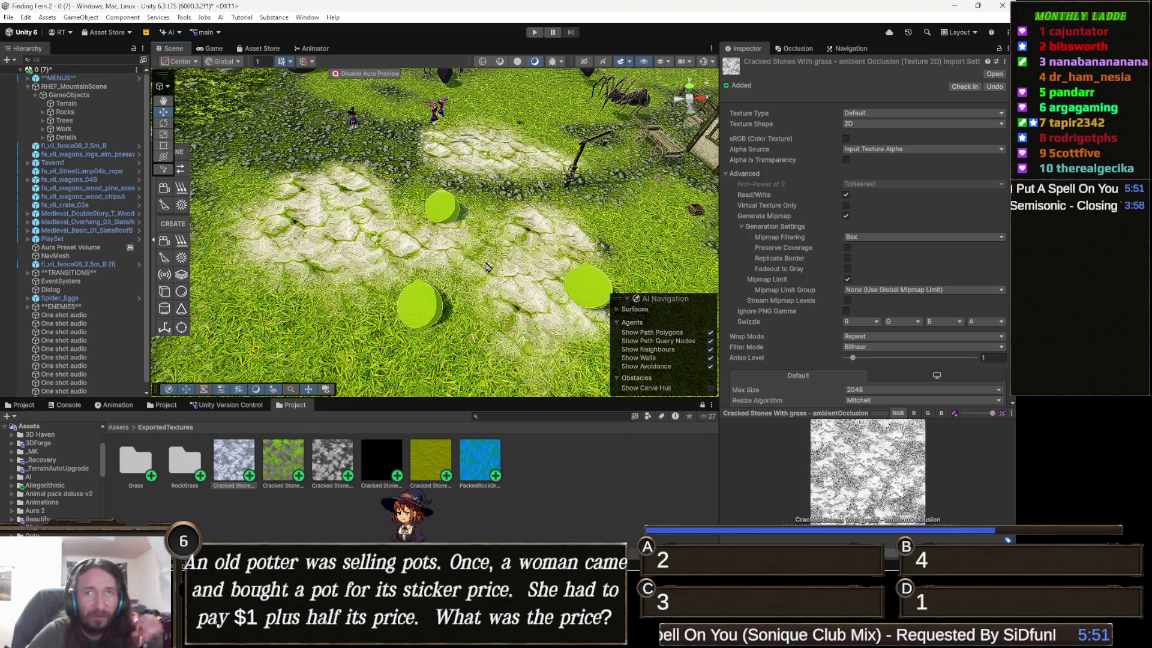
Delete the six temporary textures through PackedRockGrass from ExportedTextures
{"action": "left_click", "coordinate": [243, 464]}
{"action": "left_click", "coordinate": [490, 457], "text": "shift"}
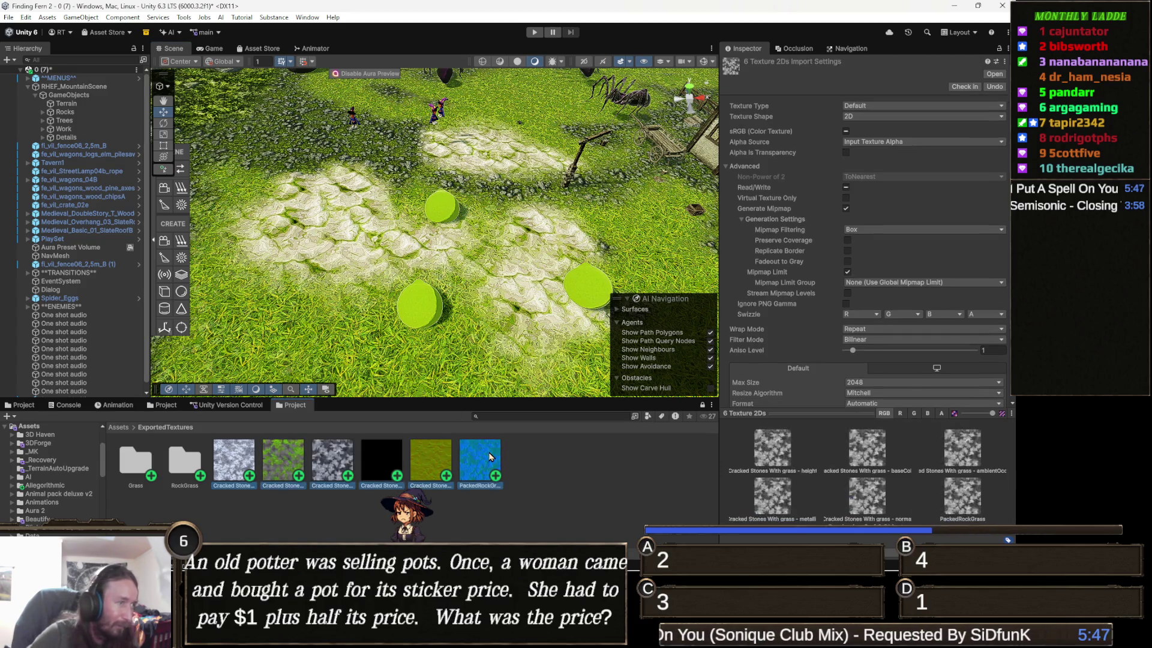
{"action": "key", "text": "Delete"}
{"action": "key", "text": "Return"}
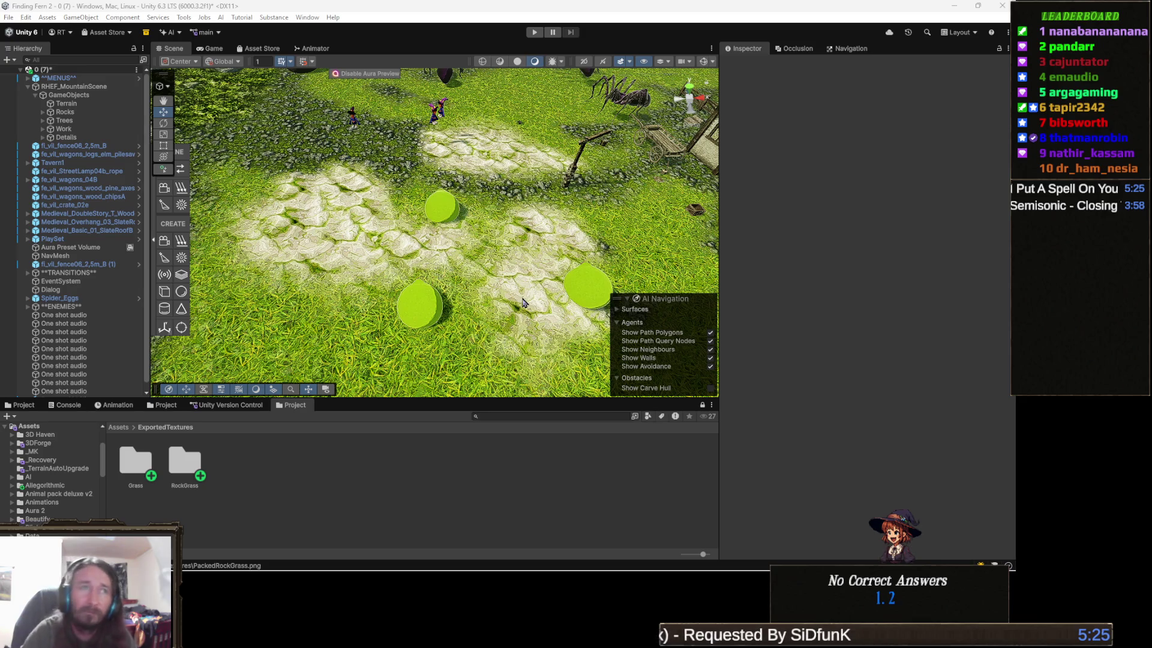
Delete the five Cracked Stone textures from the Materials folder
{"action": "left_click", "coordinate": [21, 405]}
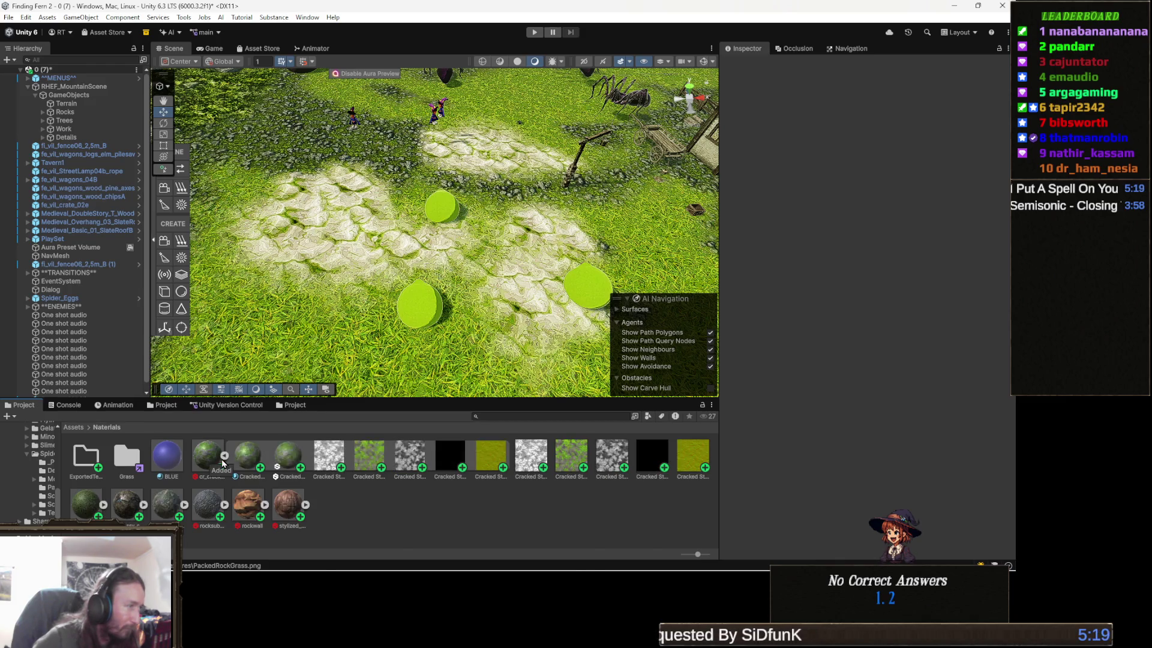
{"action": "left_click", "coordinate": [258, 465]}
{"action": "left_click", "coordinate": [412, 461], "text": "shift"}
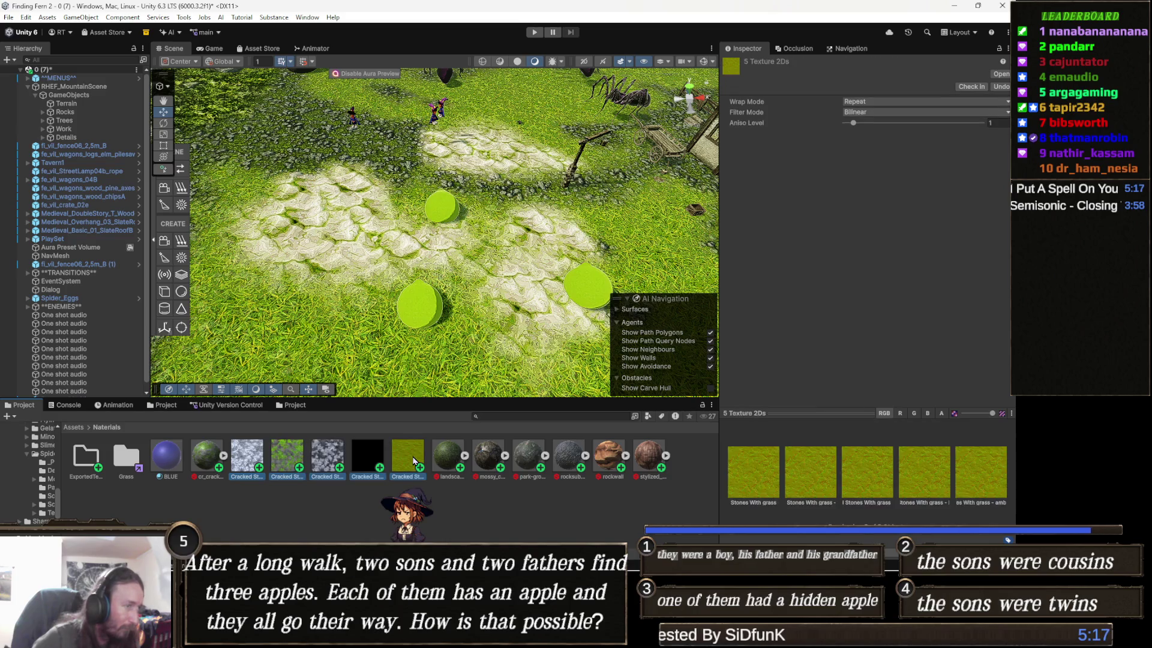
{"action": "key", "text": "Delete"}
{"action": "key", "text": "Return"}
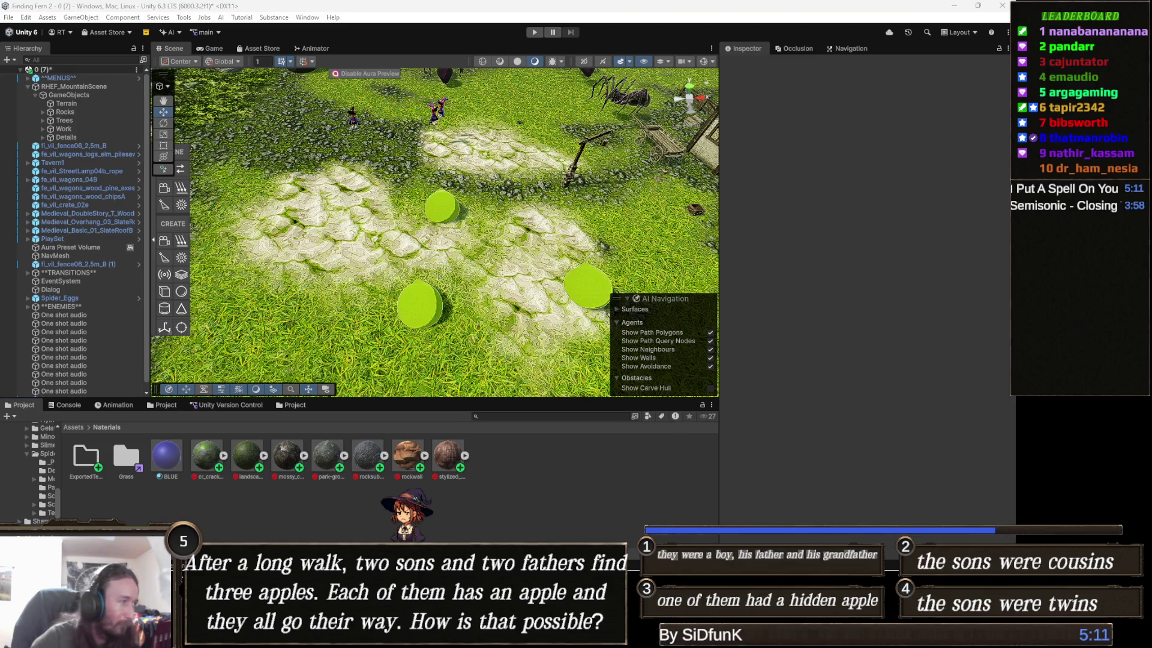
{"action": "mouse_move", "coordinate": [195, 636]}
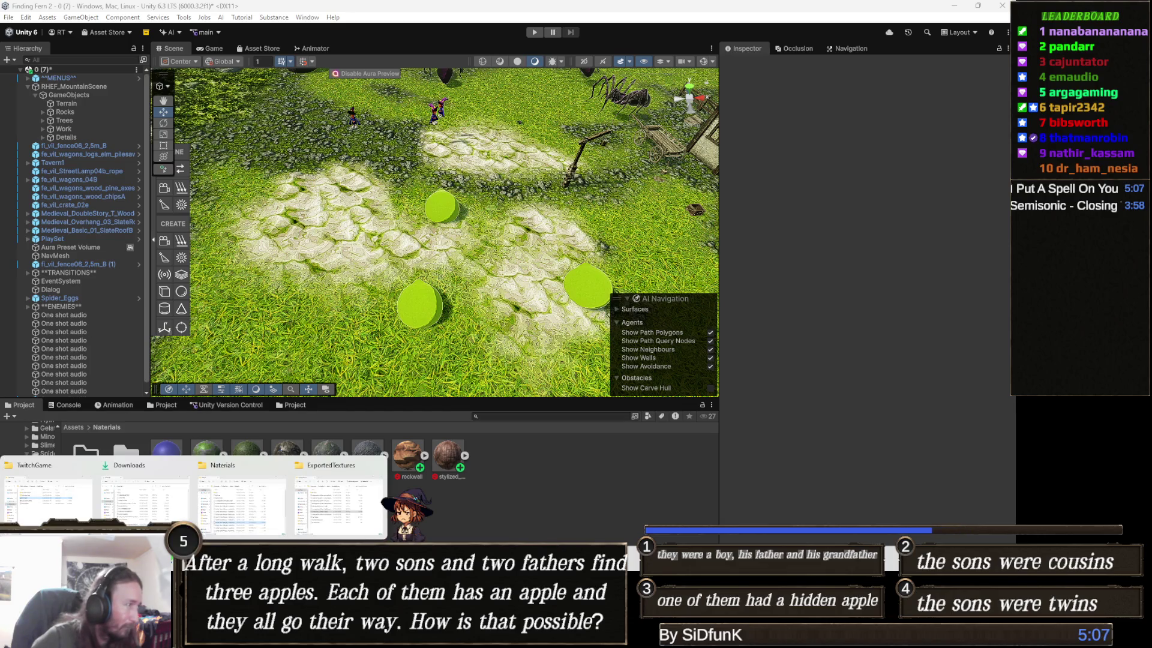
Drag mossy_stones.sbsar from the Downloads folder into Unity's Materials folder
{"action": "left_click", "coordinate": [144, 501]}
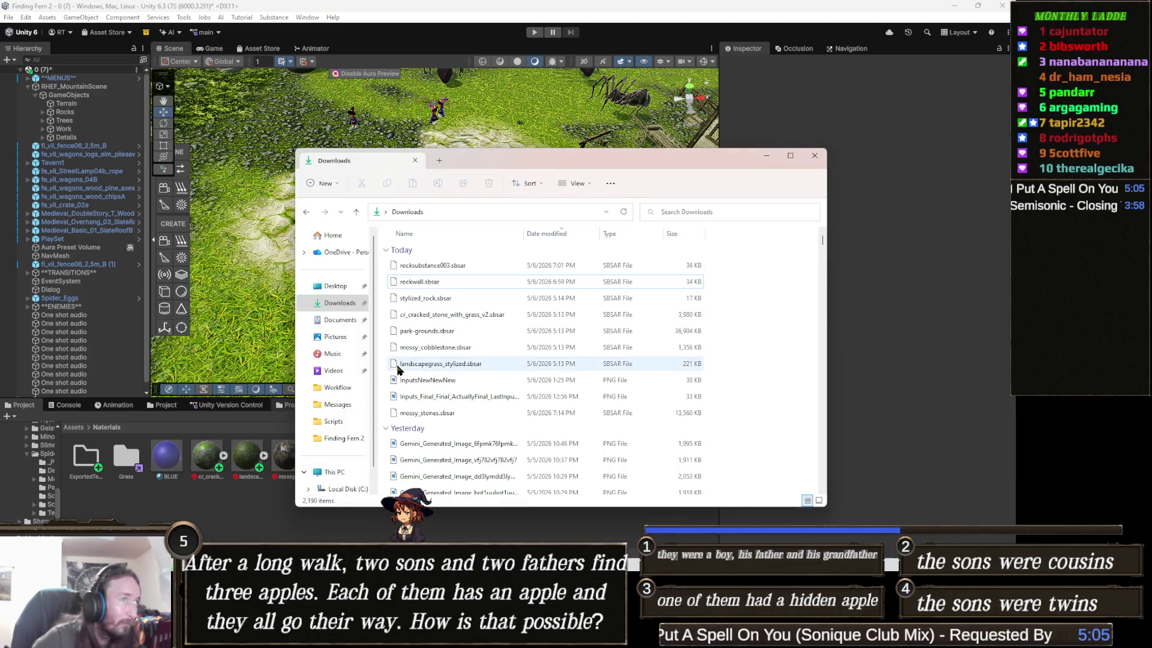
{"action": "left_click", "coordinate": [340, 303]}
{"action": "left_click", "coordinate": [427, 272]}
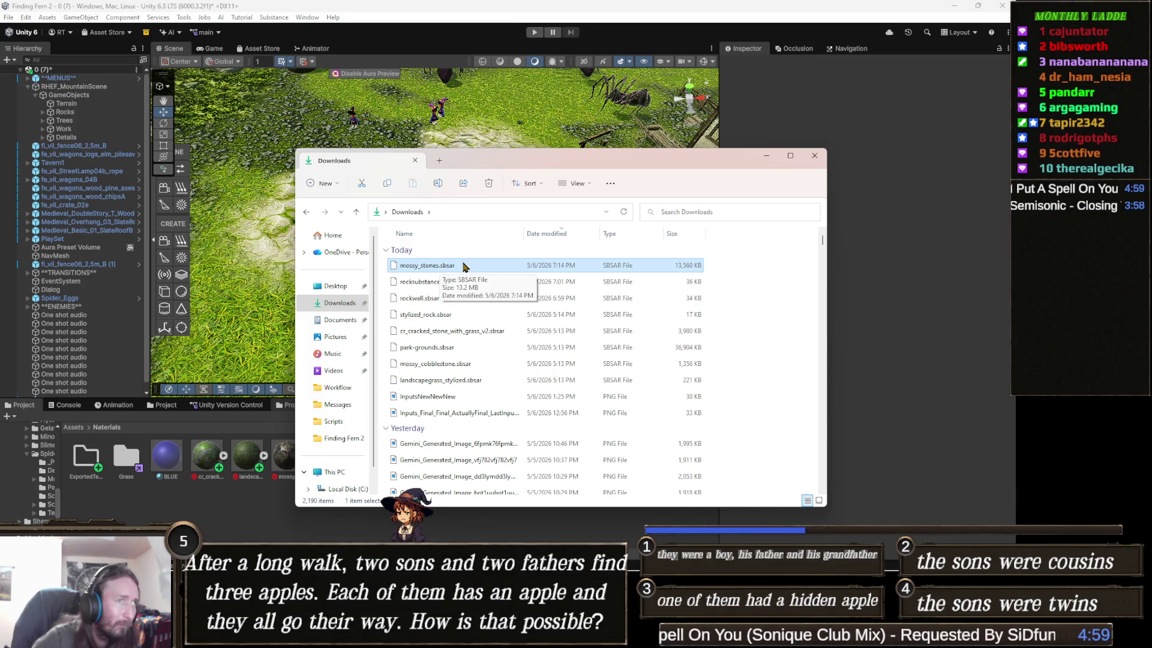
{"action": "mouse_move", "coordinate": [455, 268]}
{"action": "left_mouse_down"}
{"action": "mouse_move", "coordinate": [429, 258]}
{"action": "mouse_move", "coordinate": [303, 371]}
{"action": "mouse_move", "coordinate": [248, 515]}
{"action": "left_mouse_up"}
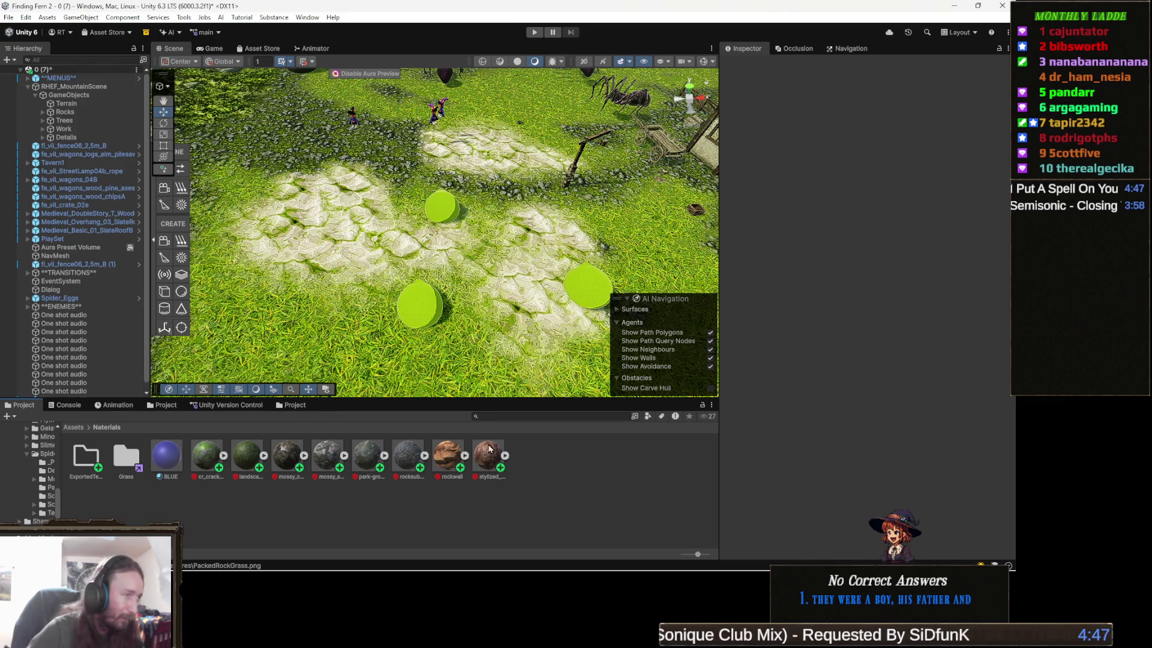
Select the mossy_stones substance and preview its generated baseColor texture enlarged
{"action": "left_click", "coordinate": [334, 456]}
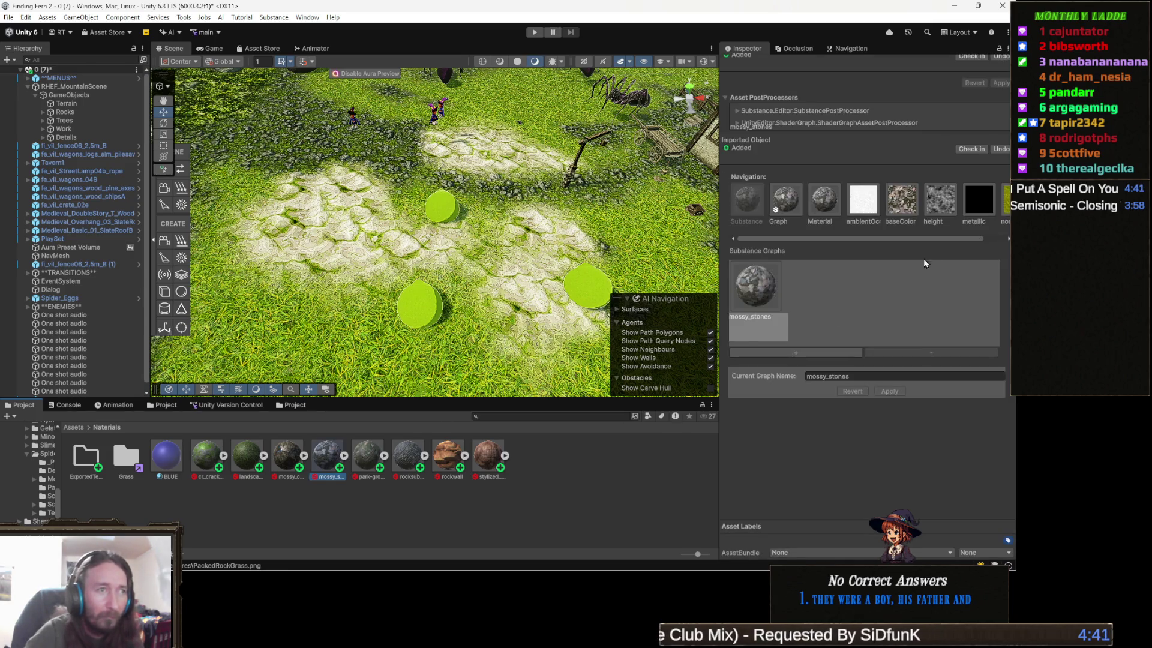
{"action": "left_click", "coordinate": [920, 209]}
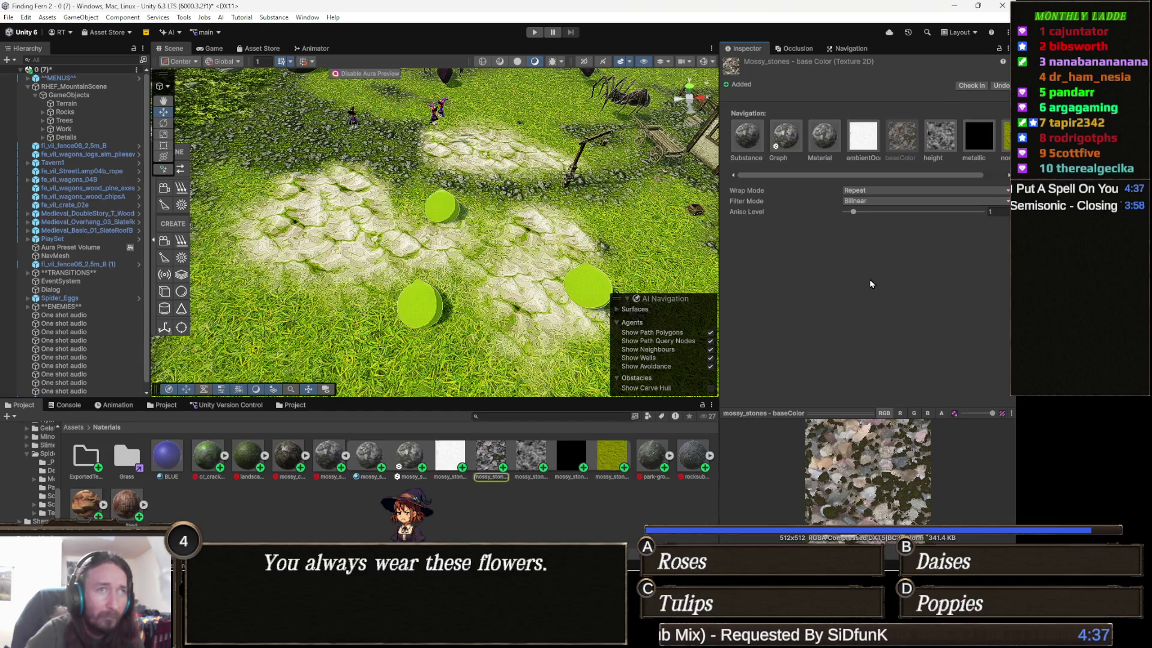
{"action": "double_click", "coordinate": [839, 411]}
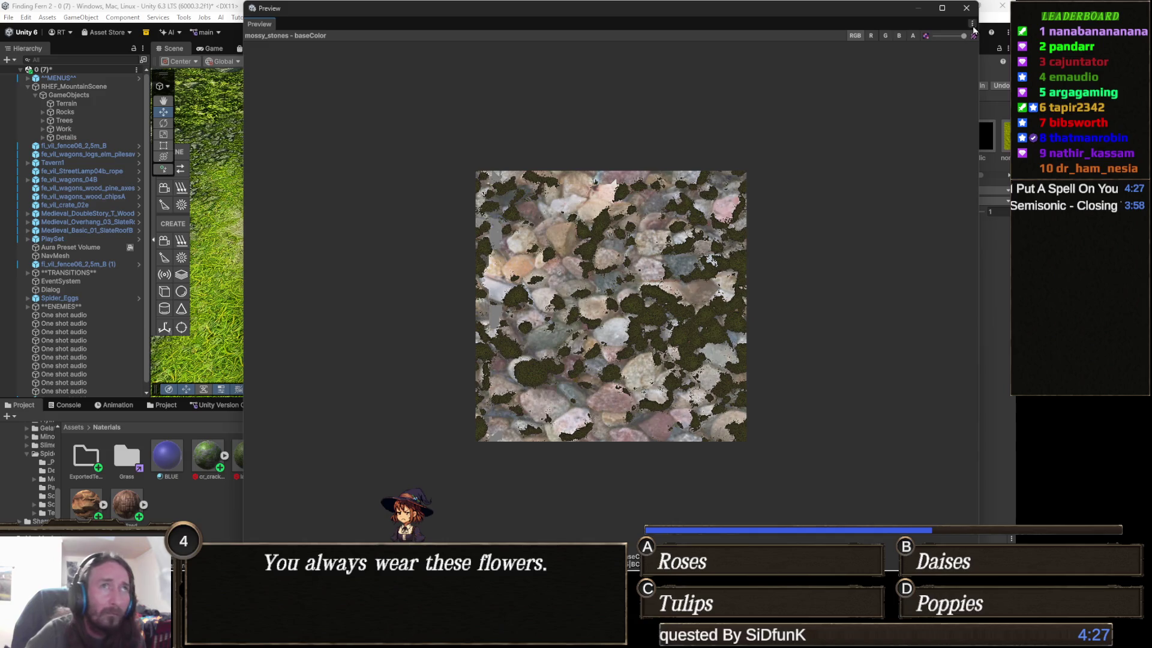
{"action": "left_click", "coordinate": [966, 8]}
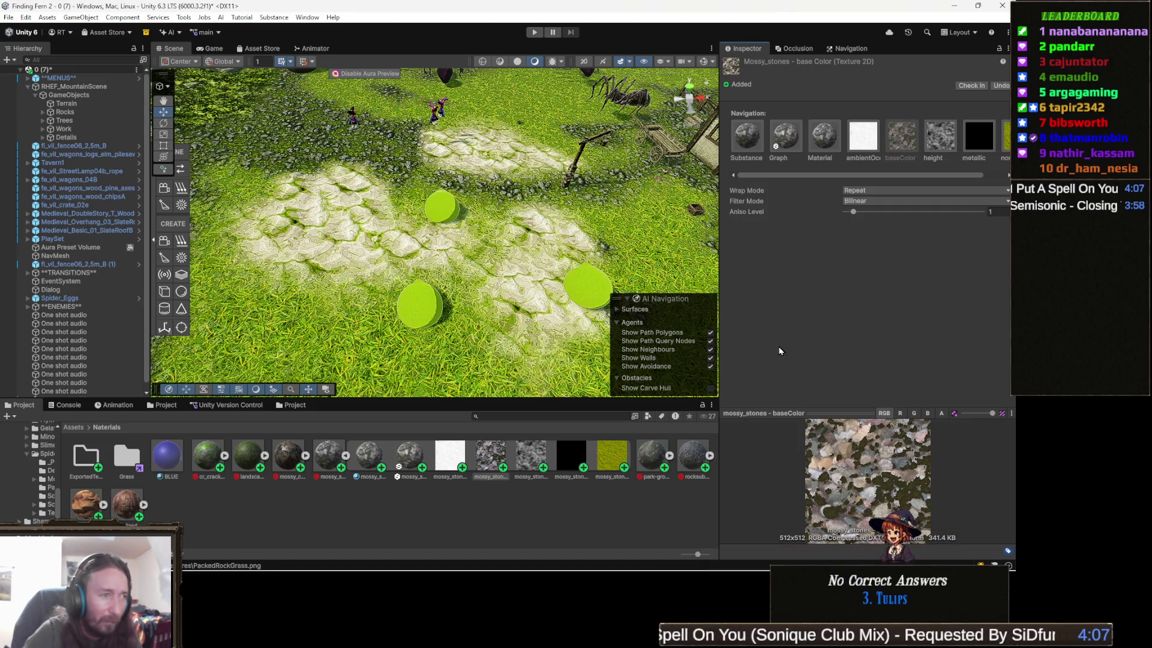
Select the five mossy_stones textures and duplicate them with Ctrl+D
{"action": "left_click", "coordinate": [447, 460]}
{"action": "left_click", "coordinate": [613, 460], "text": "shift"}
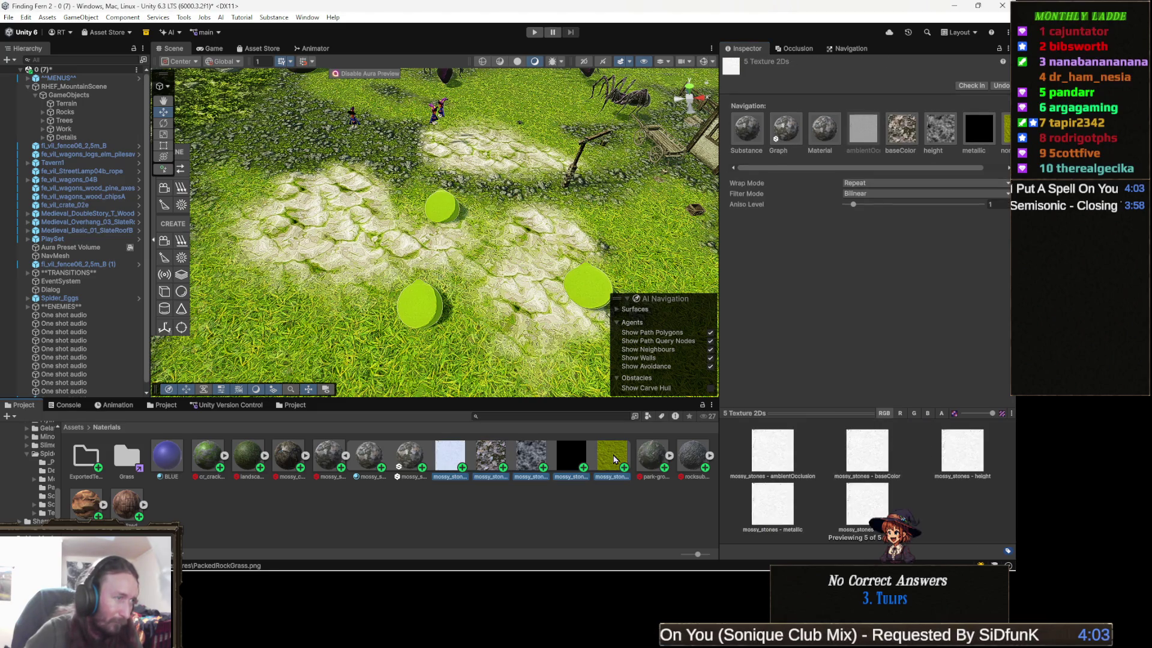
{"action": "key", "text": "ctrl+d"}
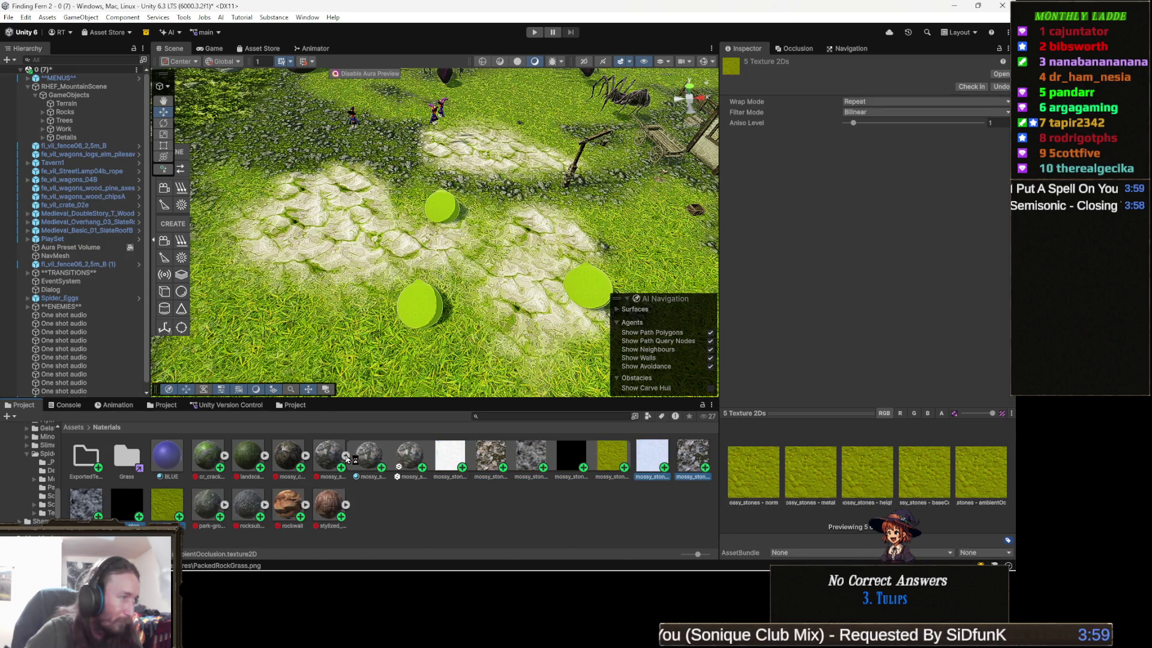
Convert the five mossy_stones textures to native files with Mass Texture Converter (Native) and show ExportedTextures
{"action": "left_click", "coordinate": [379, 457]}
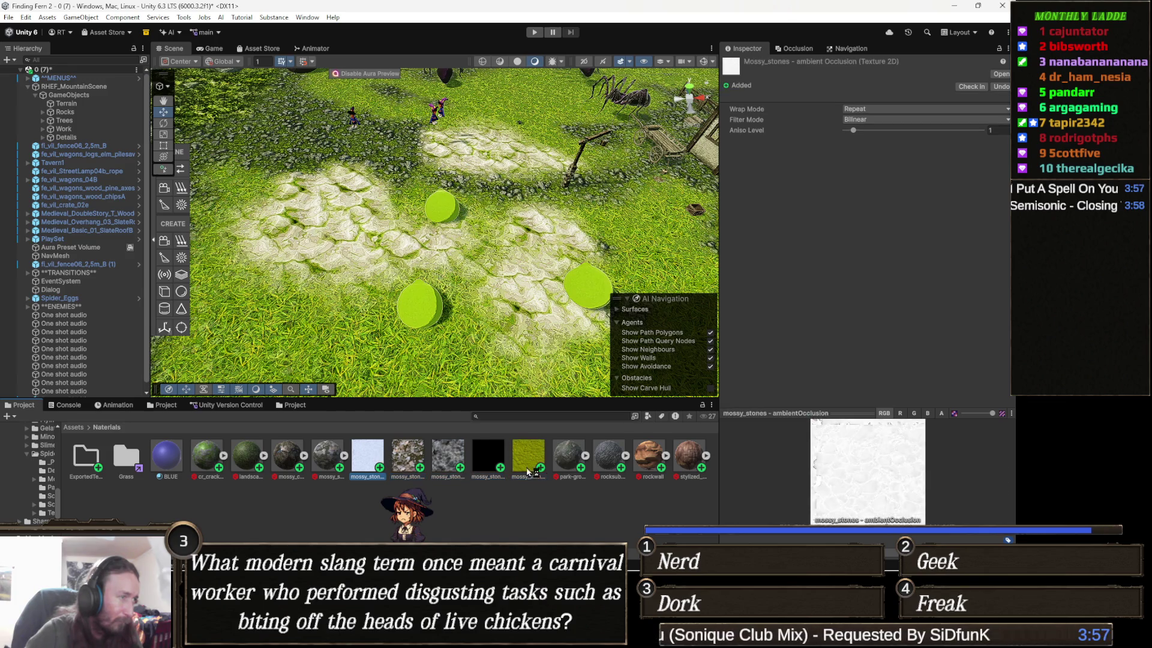
{"action": "left_click", "coordinate": [523, 460], "text": "shift"}
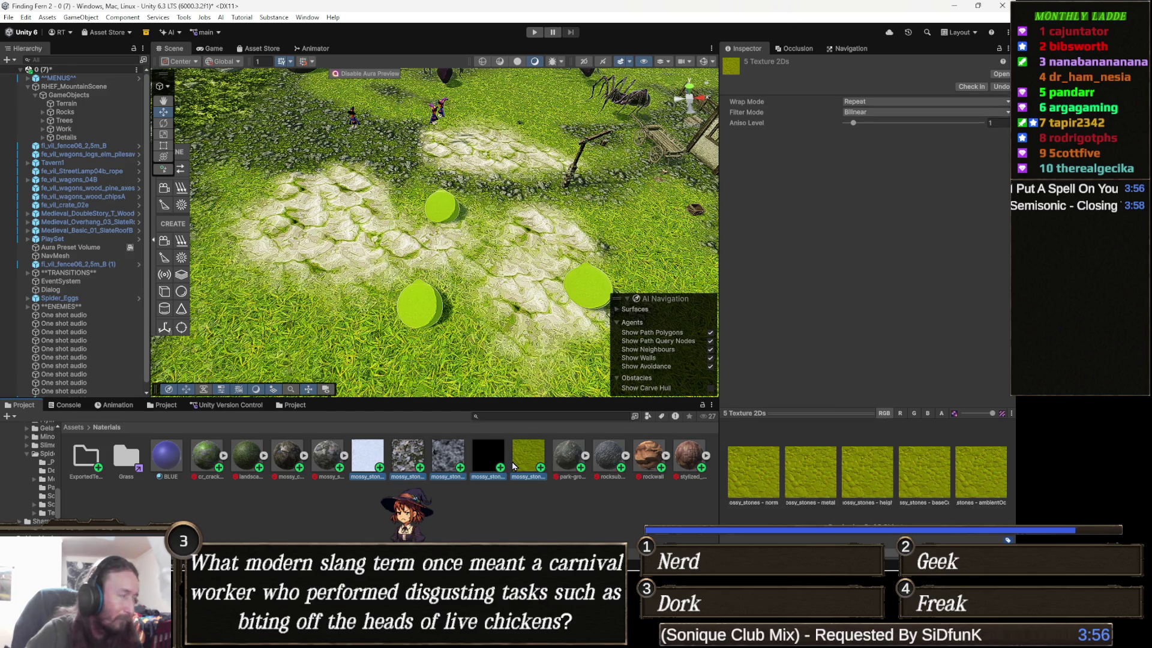
{"action": "left_click", "coordinate": [184, 16]}
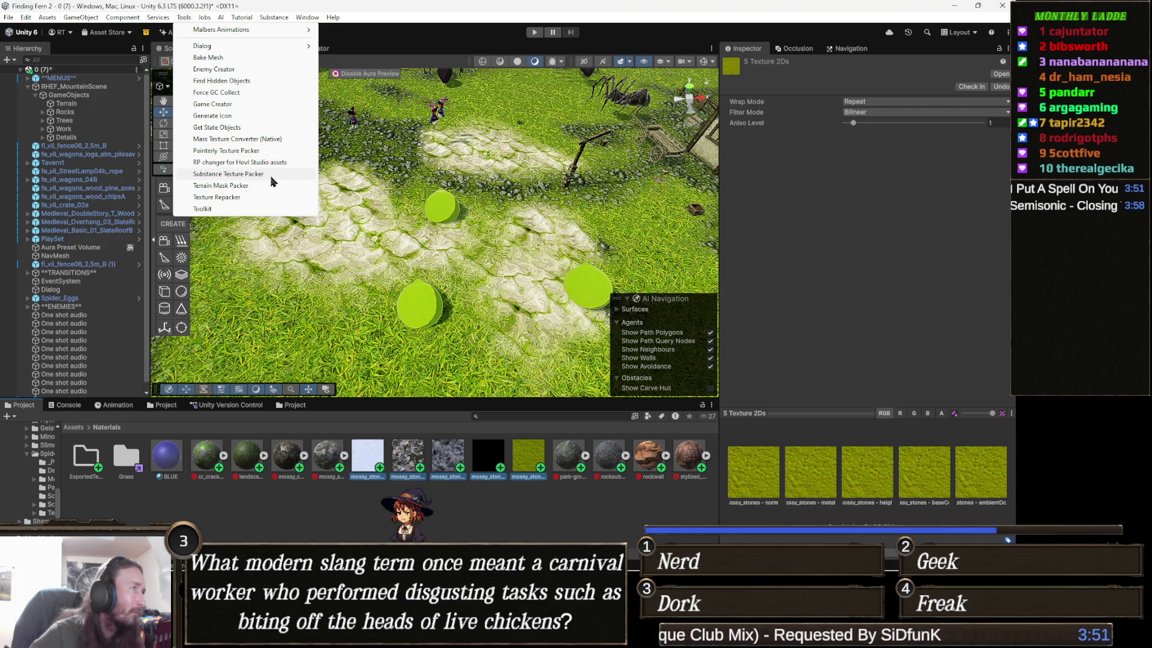
{"action": "left_click", "coordinate": [273, 139]}
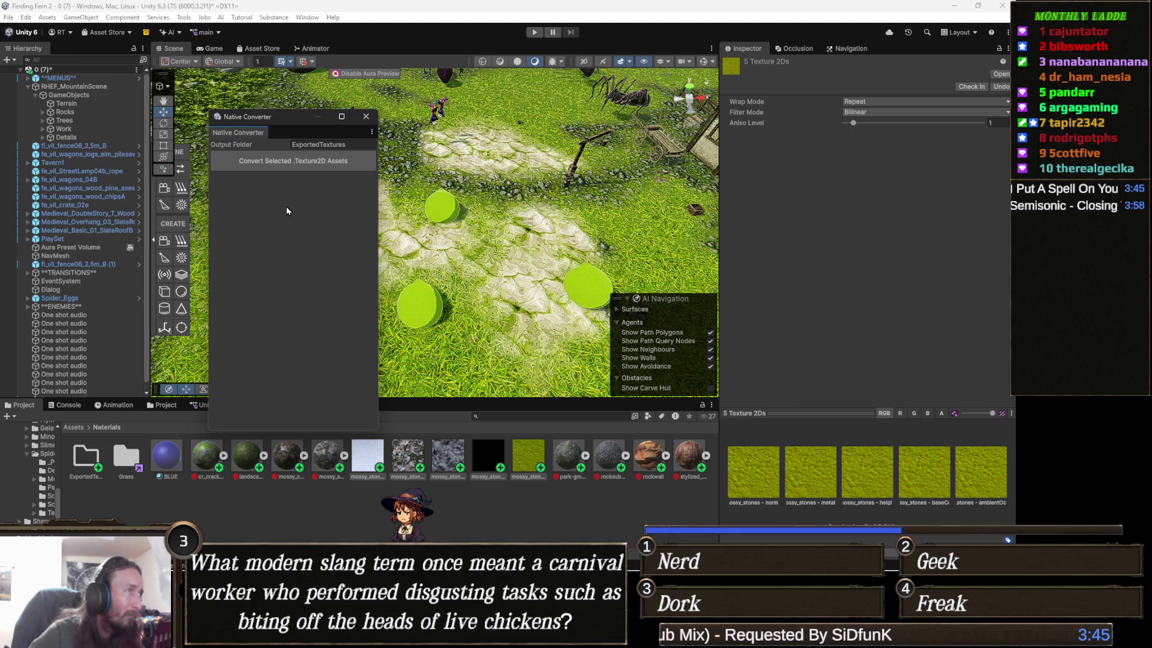
{"action": "left_click", "coordinate": [319, 169]}
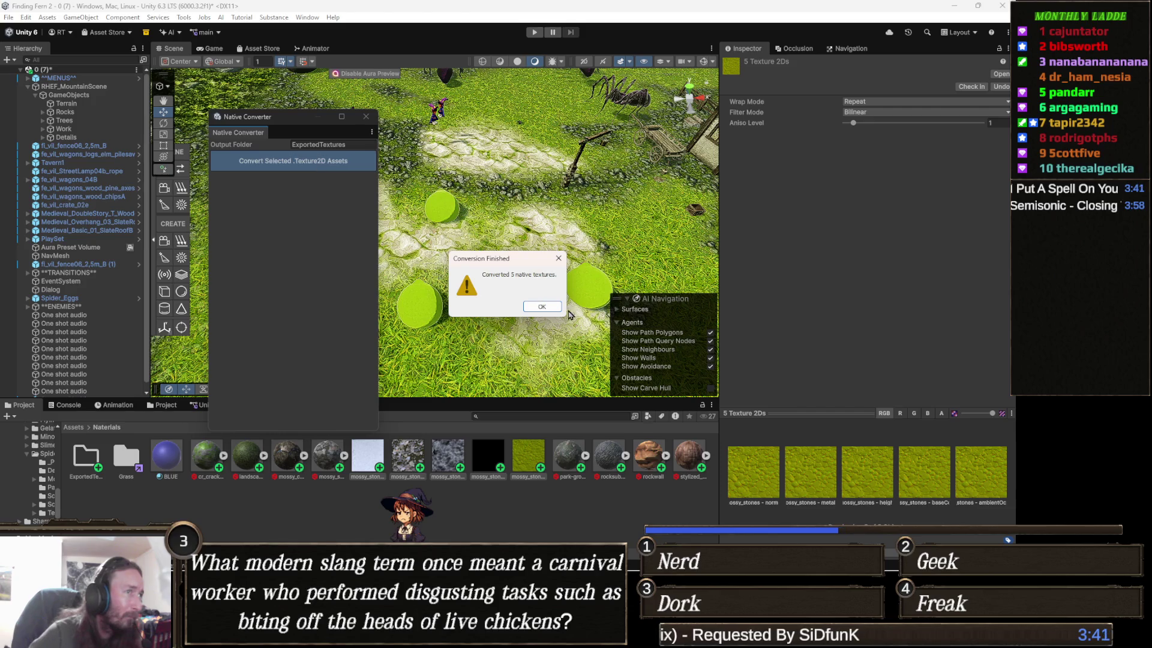
{"action": "left_click", "coordinate": [542, 306]}
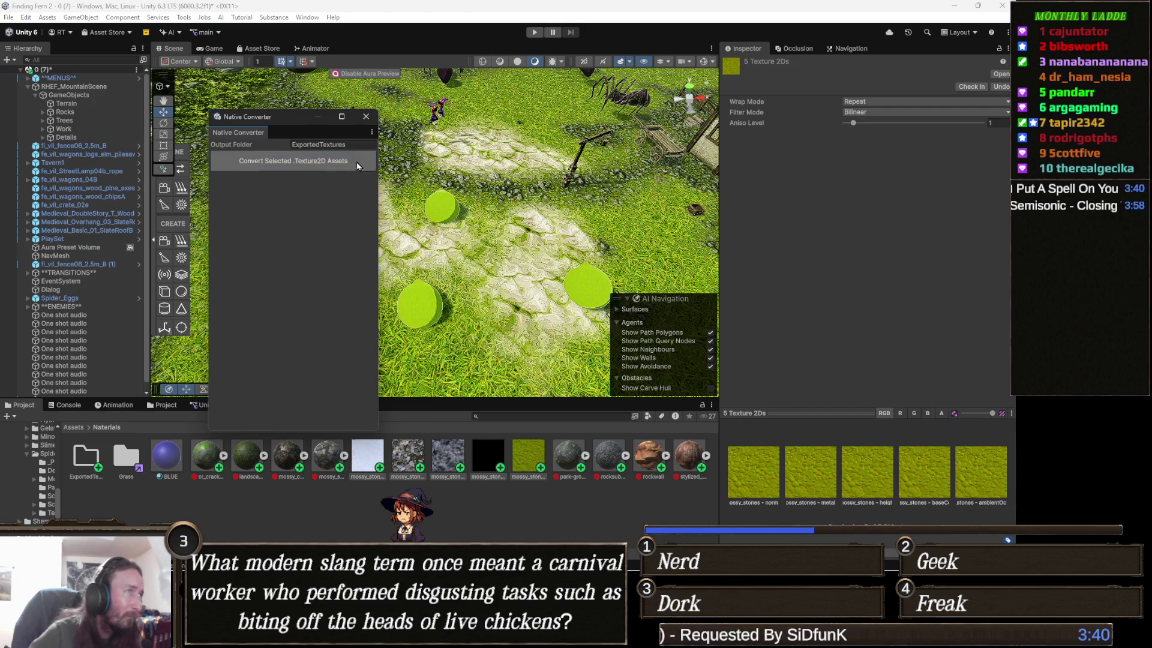
{"action": "left_click", "coordinate": [367, 121]}
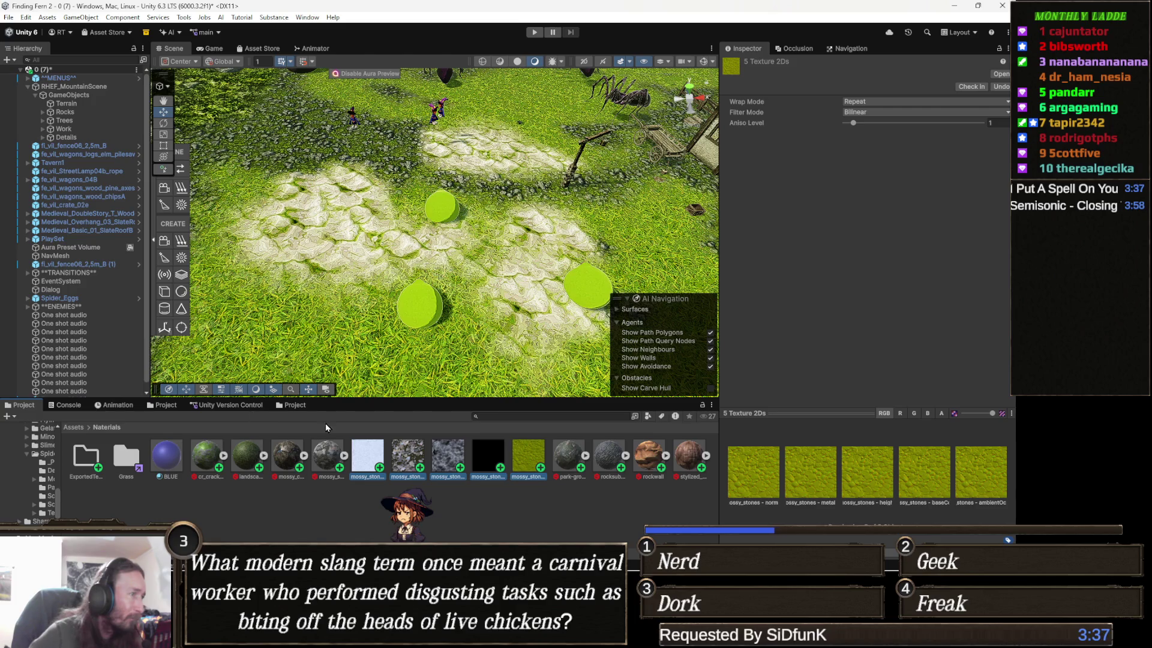
{"action": "left_click", "coordinate": [303, 405]}
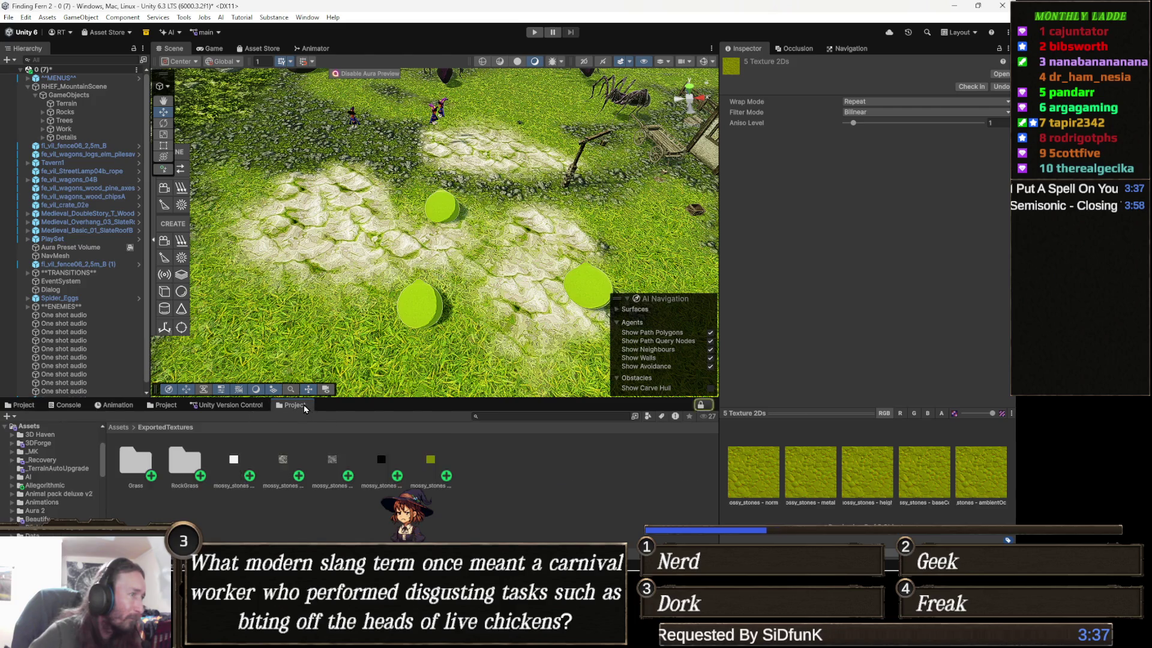
Inspect the mossy_stones ambientOcclusion texture and launch the Substance Texture Packer
{"action": "left_click", "coordinate": [228, 462]}
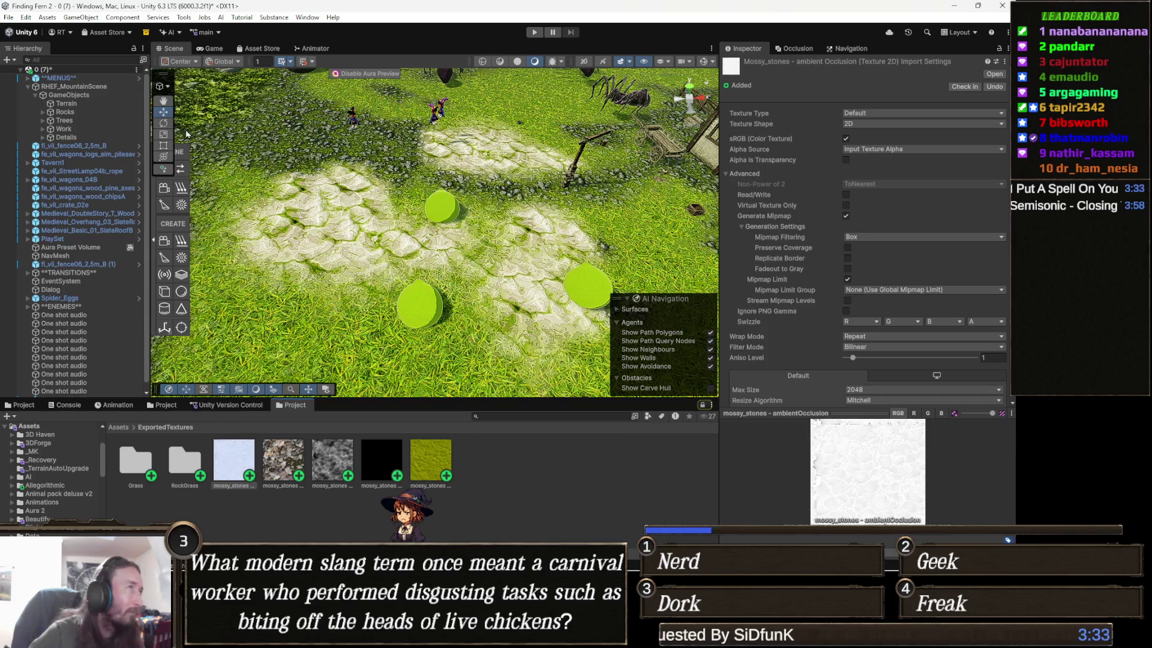
{"action": "left_click", "coordinate": [183, 18]}
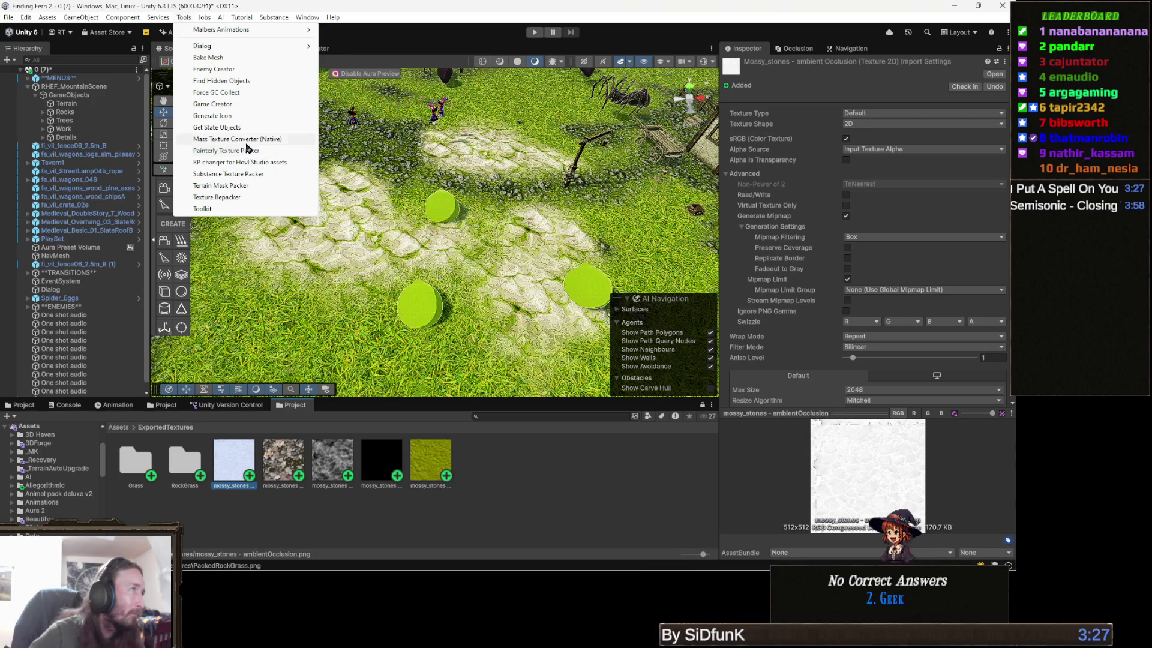
{"action": "left_click", "coordinate": [234, 174]}
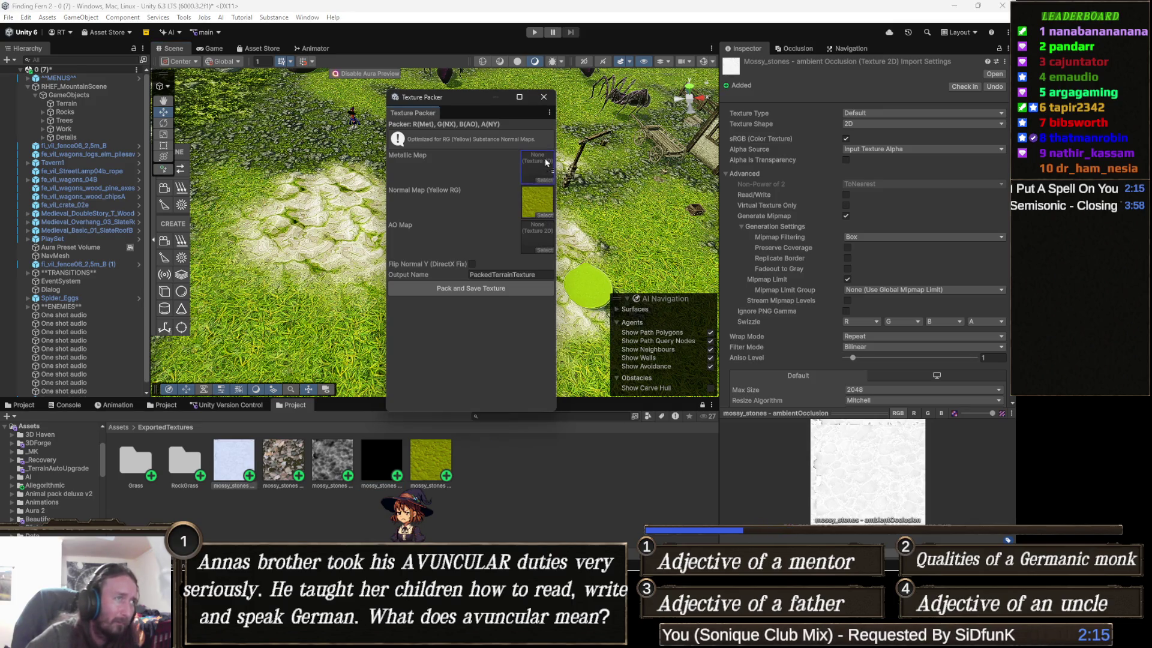
Pack the black metallic and ambientOcclusion maps into a saved PackedMossRock texture, then select the terrain
{"action": "left_click_drag", "start_coordinate": [546, 162], "coordinate": [547, 162]}
{"action": "left_click_drag", "start_coordinate": [557, 278], "coordinate": [539, 237]}
{"action": "left_click", "coordinate": [502, 274]}
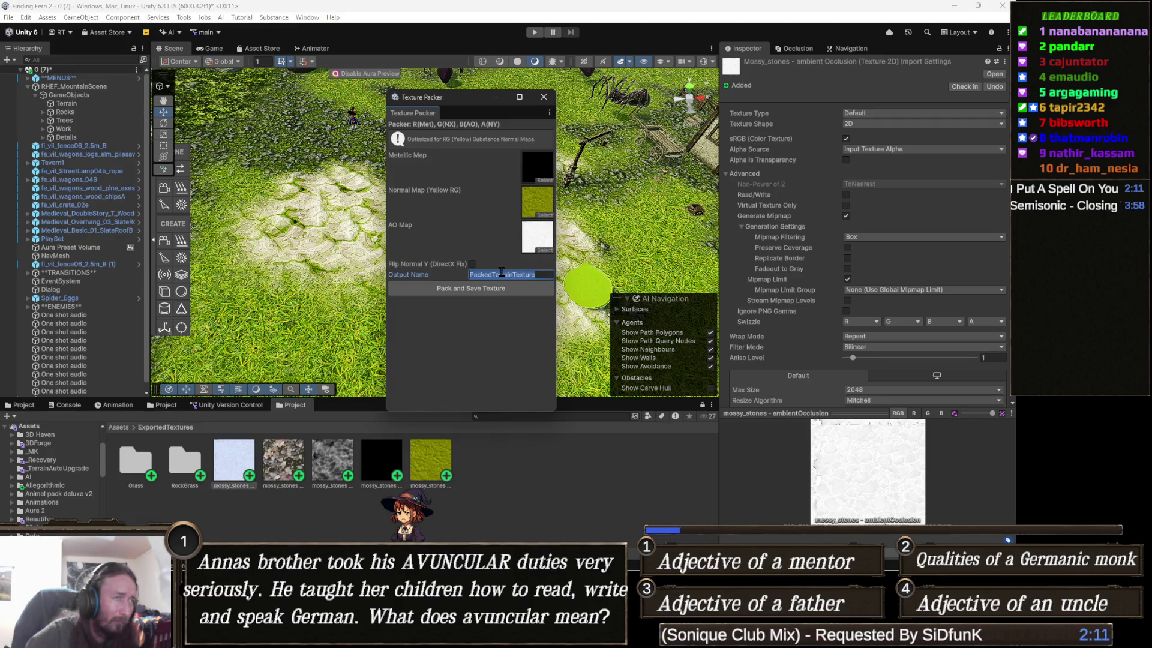
{"action": "type", "text": "PackedMossRock"}
{"action": "left_click", "coordinate": [495, 288]}
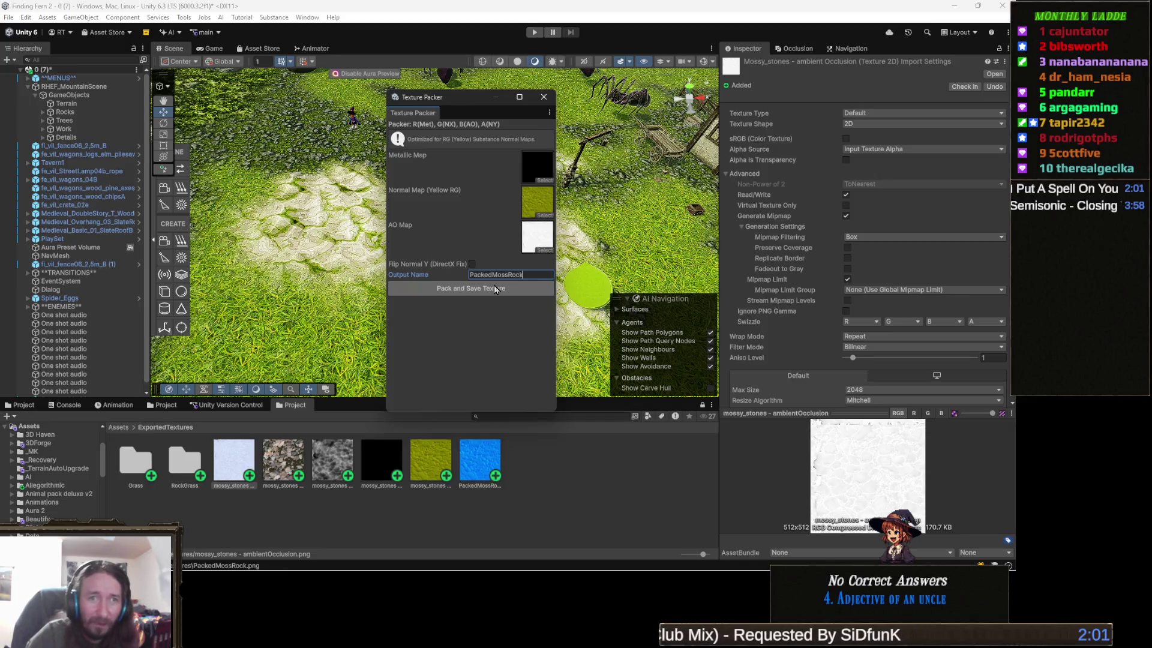
{"action": "left_click", "coordinate": [543, 97]}
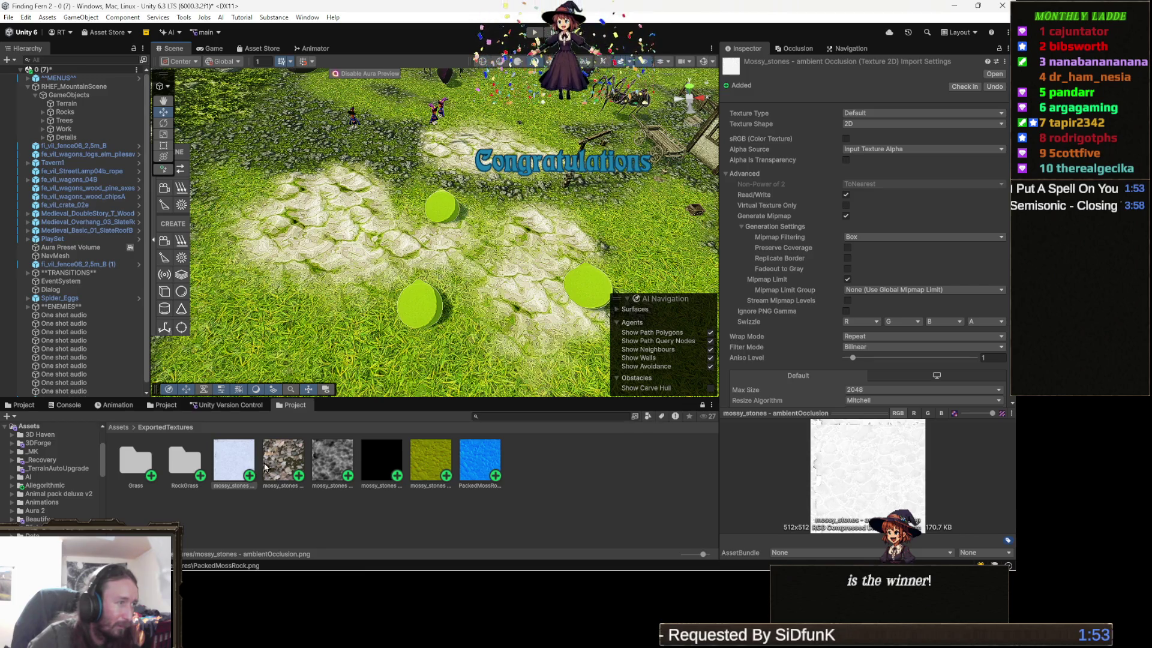
{"action": "left_click", "coordinate": [462, 270]}
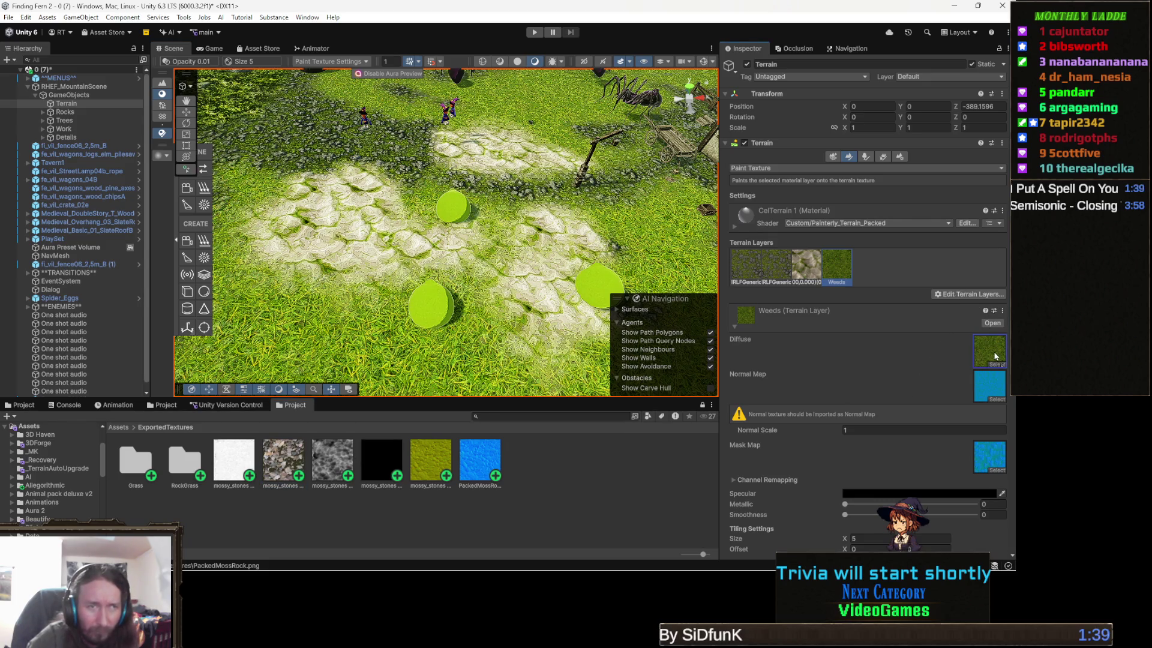
Give the Weeds layer the mossy_stones baseColor as Diffuse and PackedMossRock as Mask Map
{"action": "left_click_drag", "start_coordinate": [994, 356], "coordinate": [994, 356]}
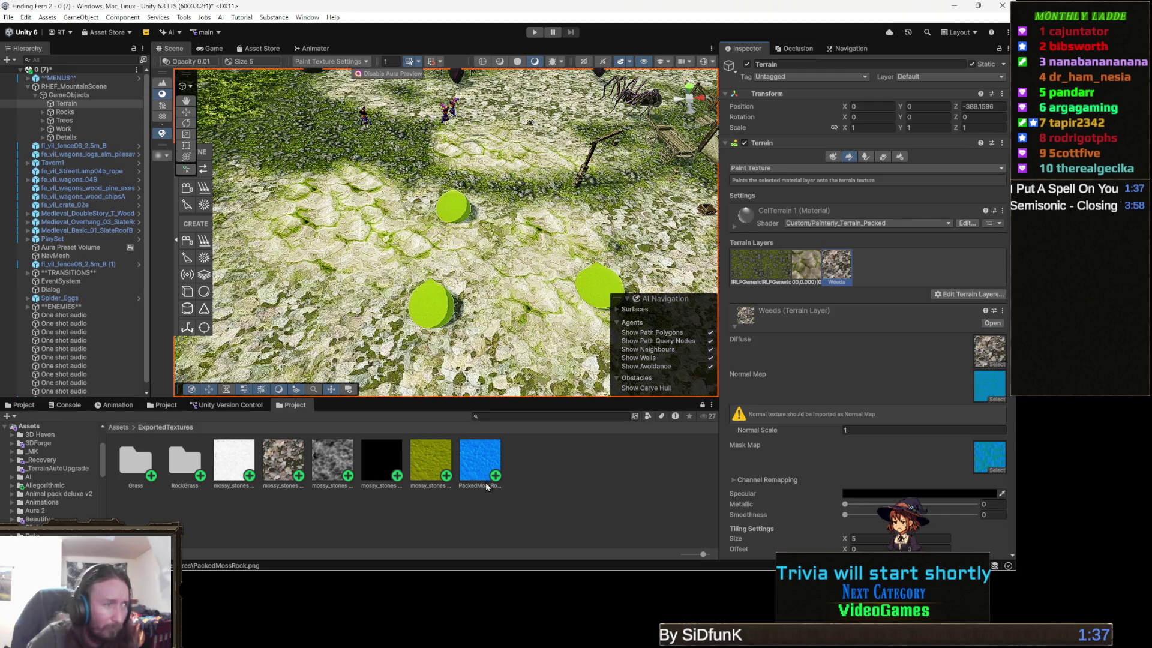
{"action": "mouse_move", "coordinate": [471, 464]}
{"action": "left_mouse_down"}
{"action": "mouse_move", "coordinate": [908, 427]}
{"action": "mouse_move", "coordinate": [983, 454]}
{"action": "left_mouse_up"}
{"action": "mouse_move", "coordinate": [475, 166]}
{"action": "left_mouse_down"}
{"action": "mouse_move", "coordinate": [507, 291]}
{"action": "mouse_move", "coordinate": [591, 247]}
{"action": "mouse_move", "coordinate": [570, 231]}
{"action": "left_mouse_up"}
{"action": "scroll", "coordinate": [507, 290], "scroll_direction": "up", "scroll_amount": 5}
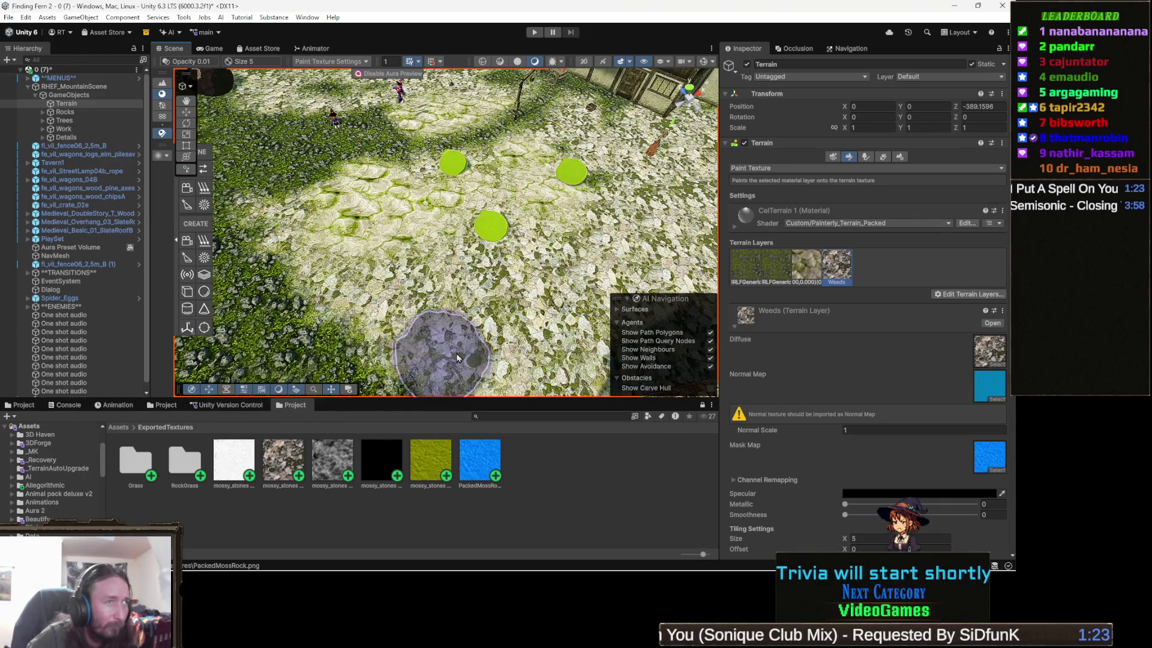
{"action": "double_click", "coordinate": [286, 459]}
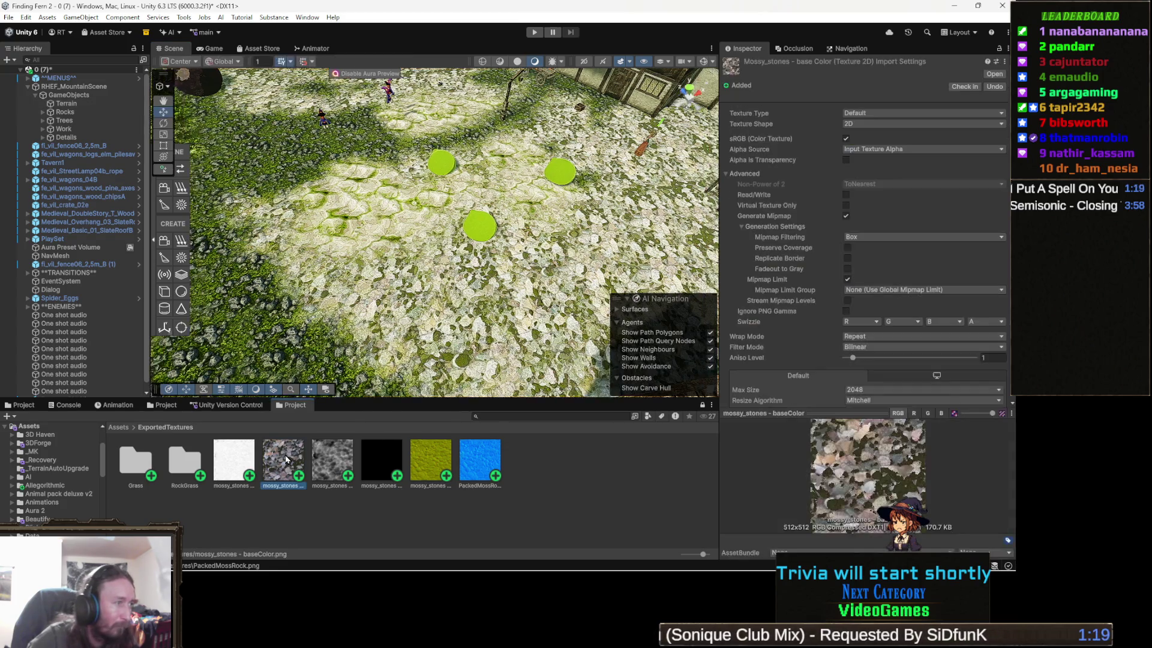
{"action": "scroll", "coordinate": [533, 336], "scroll_direction": "up", "scroll_amount": 2}
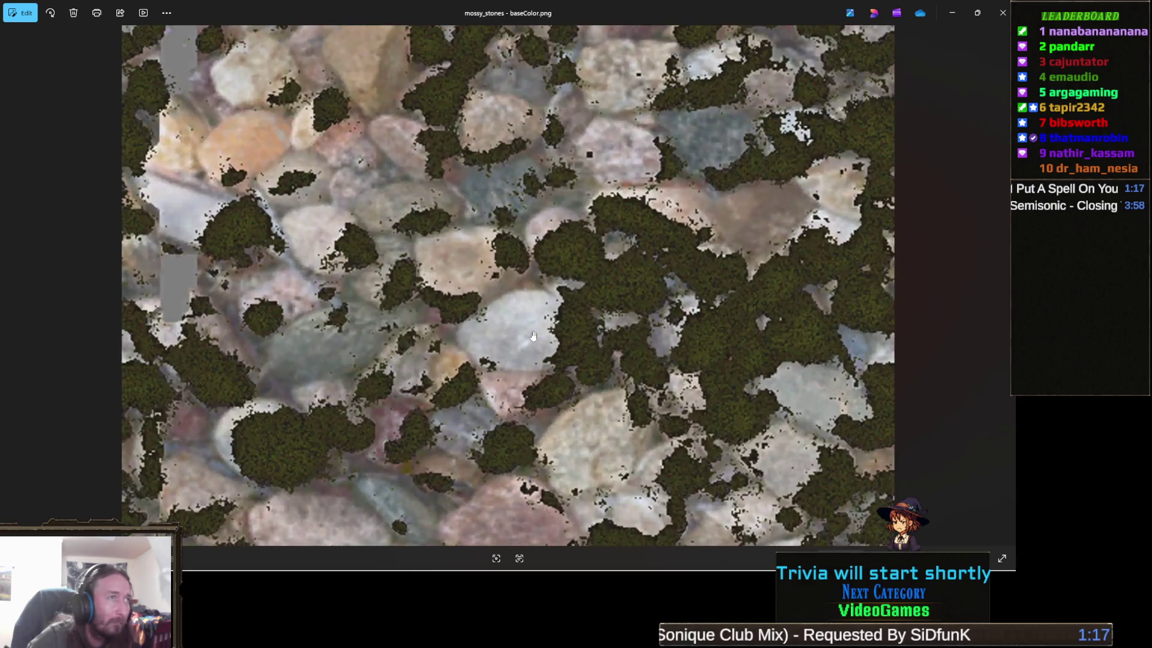
{"action": "scroll", "coordinate": [612, 291], "scroll_direction": "up", "scroll_amount": 4}
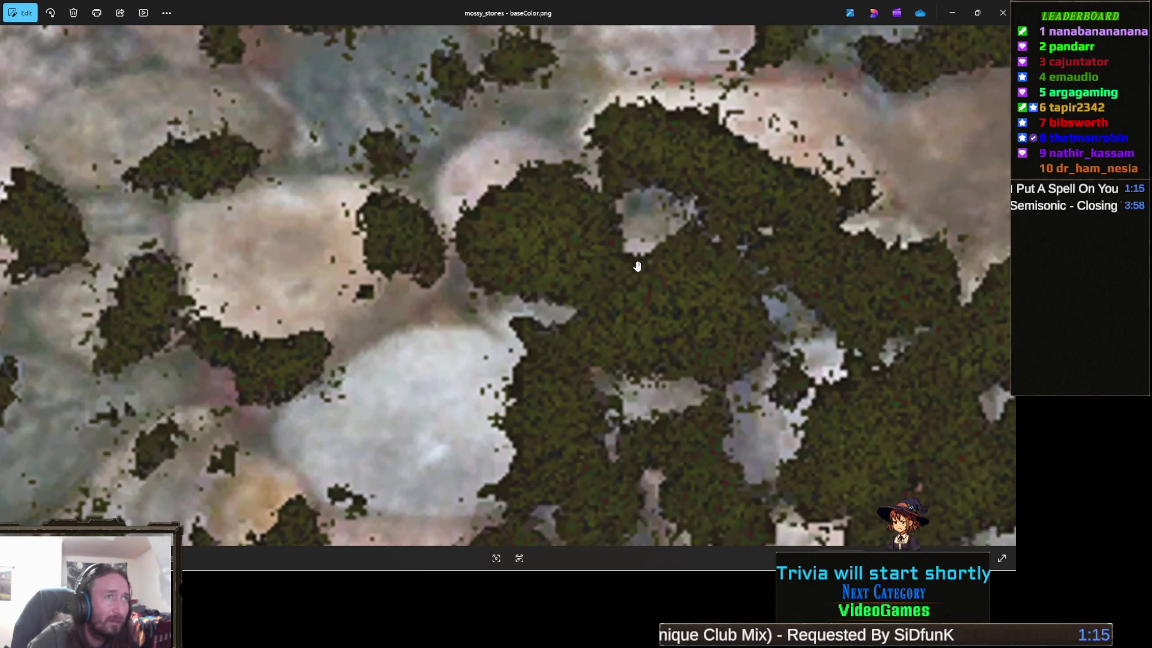
{"action": "scroll", "coordinate": [636, 269], "scroll_direction": "down", "scroll_amount": 6}
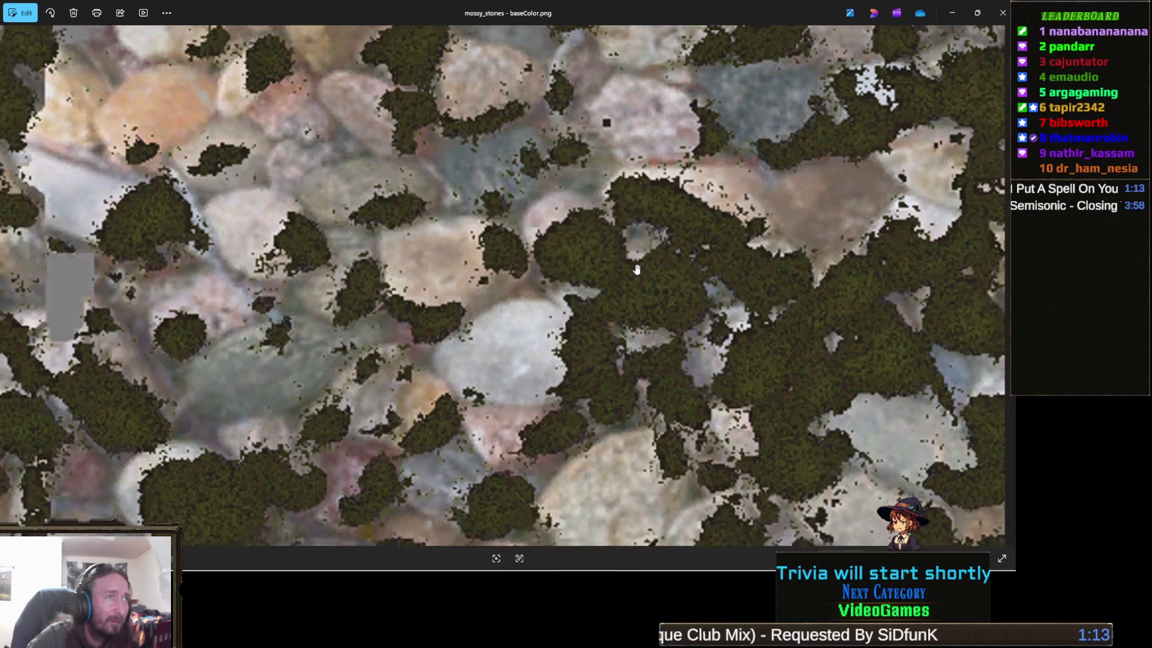
{"action": "scroll", "coordinate": [637, 269], "scroll_direction": "down", "scroll_amount": 5}
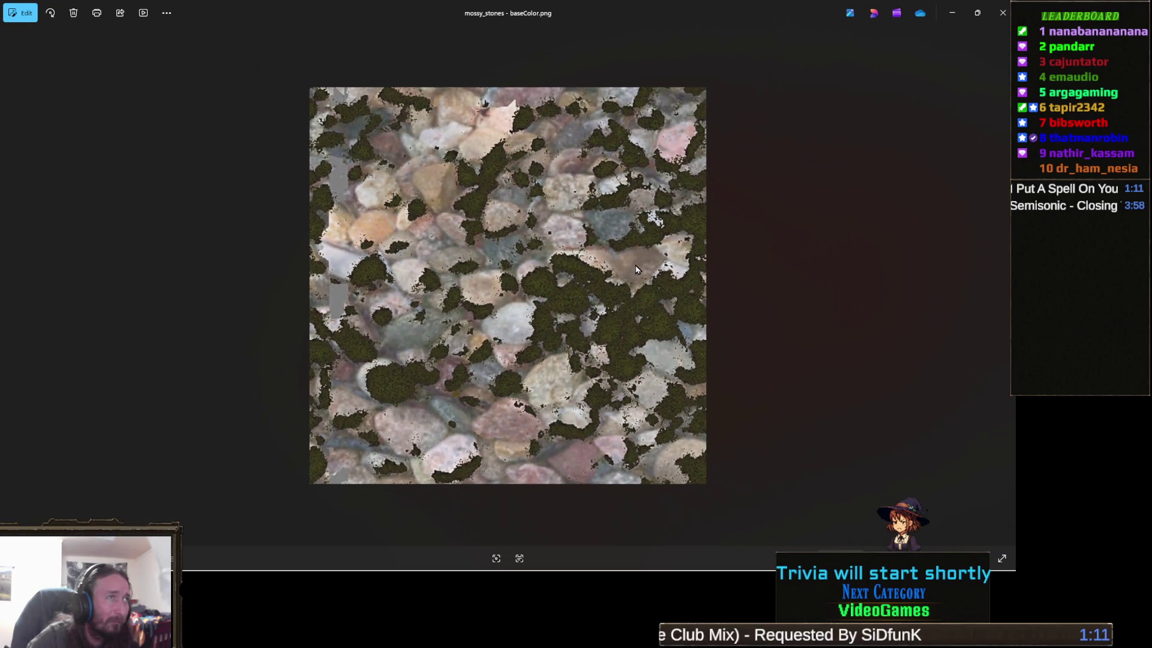
{"action": "scroll", "coordinate": [648, 300], "scroll_direction": "up", "scroll_amount": 2}
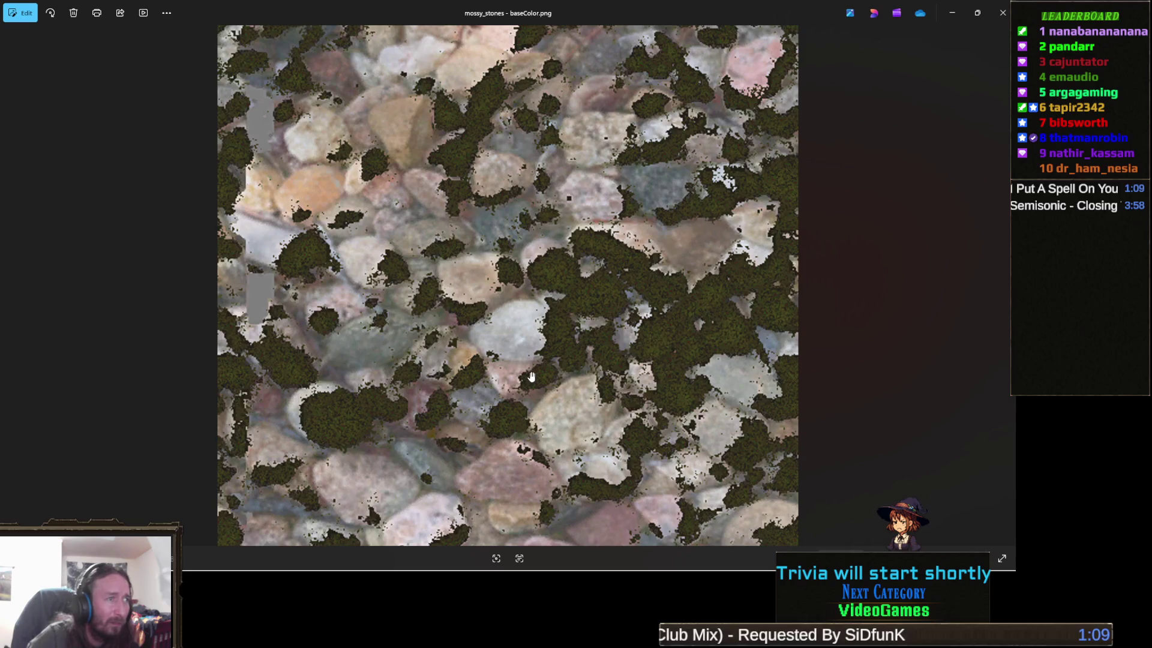
{"action": "scroll", "coordinate": [438, 385], "scroll_direction": "up", "scroll_amount": 1}
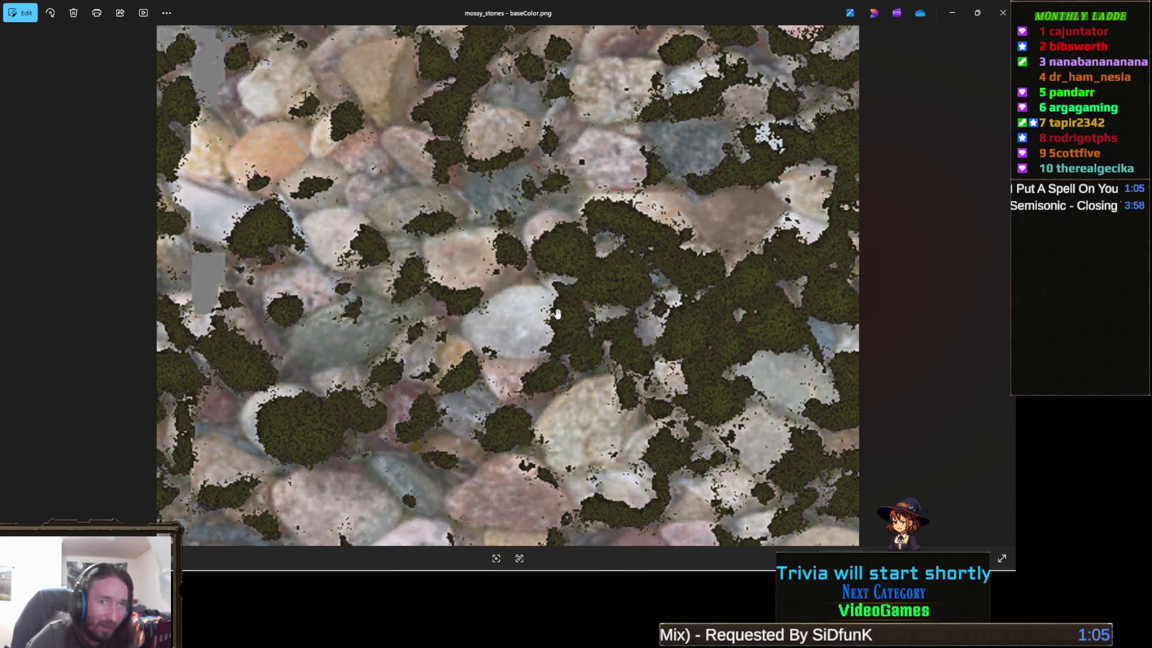
{"action": "scroll", "coordinate": [586, 305], "scroll_direction": "down", "scroll_amount": 1}
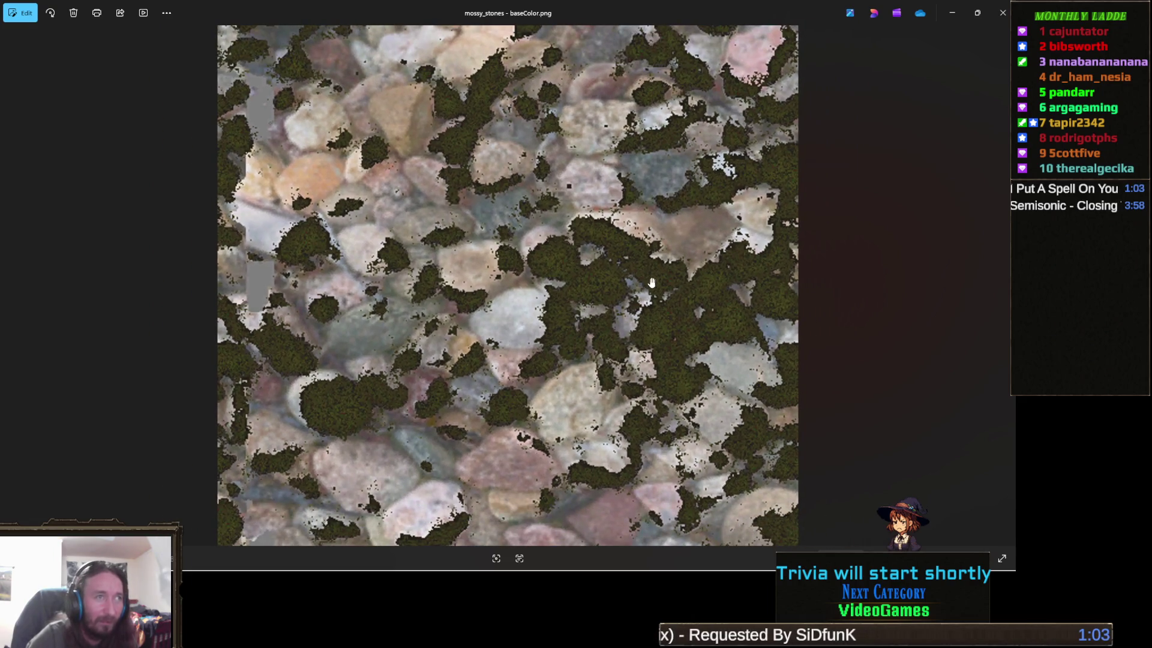
{"action": "left_click", "coordinate": [1005, 16]}
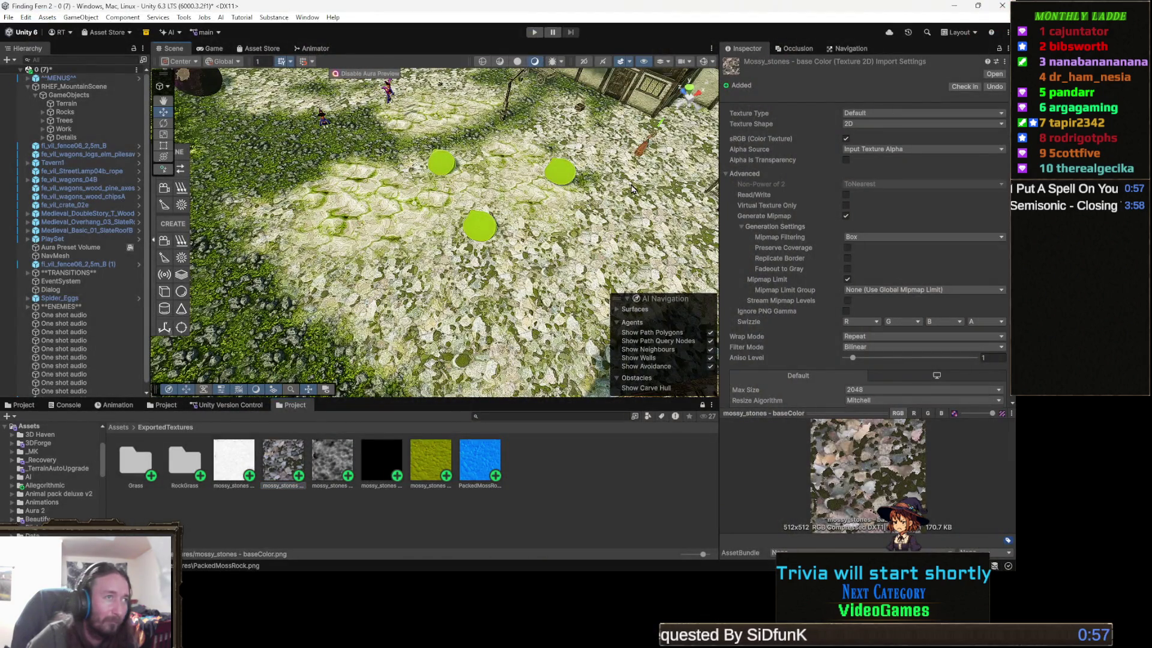
Select the terrain, then select the mossy_stones textures through PackedMossRock in ExportedTextures and delete them
{"action": "left_click", "coordinate": [591, 209]}
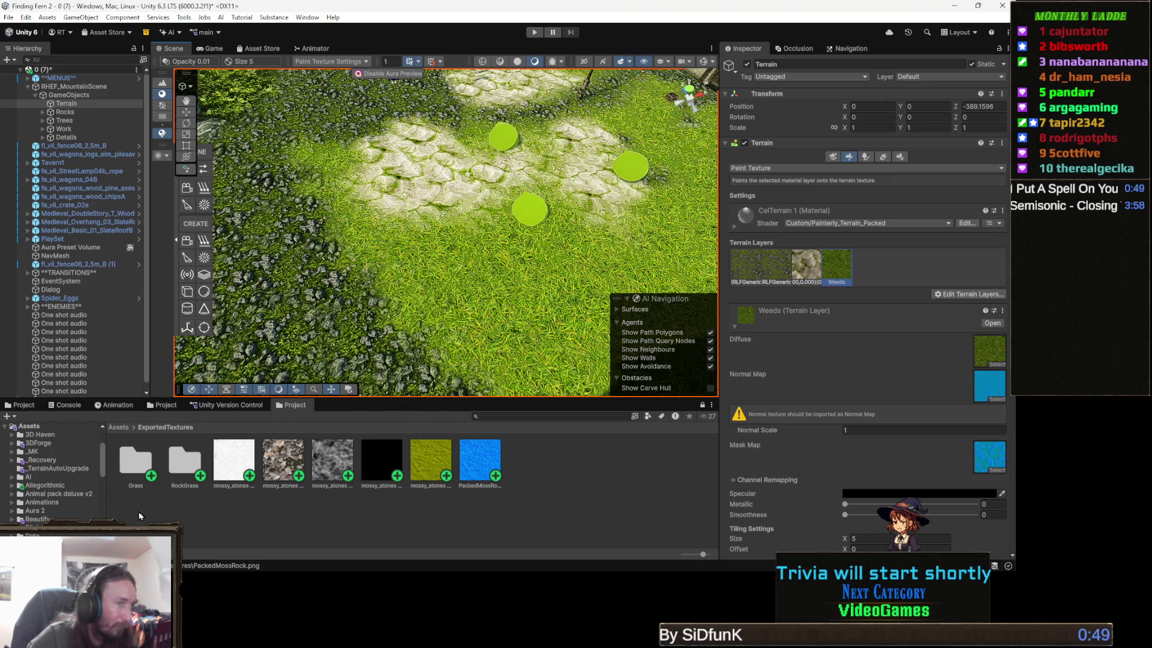
{"action": "left_click", "coordinate": [243, 465]}
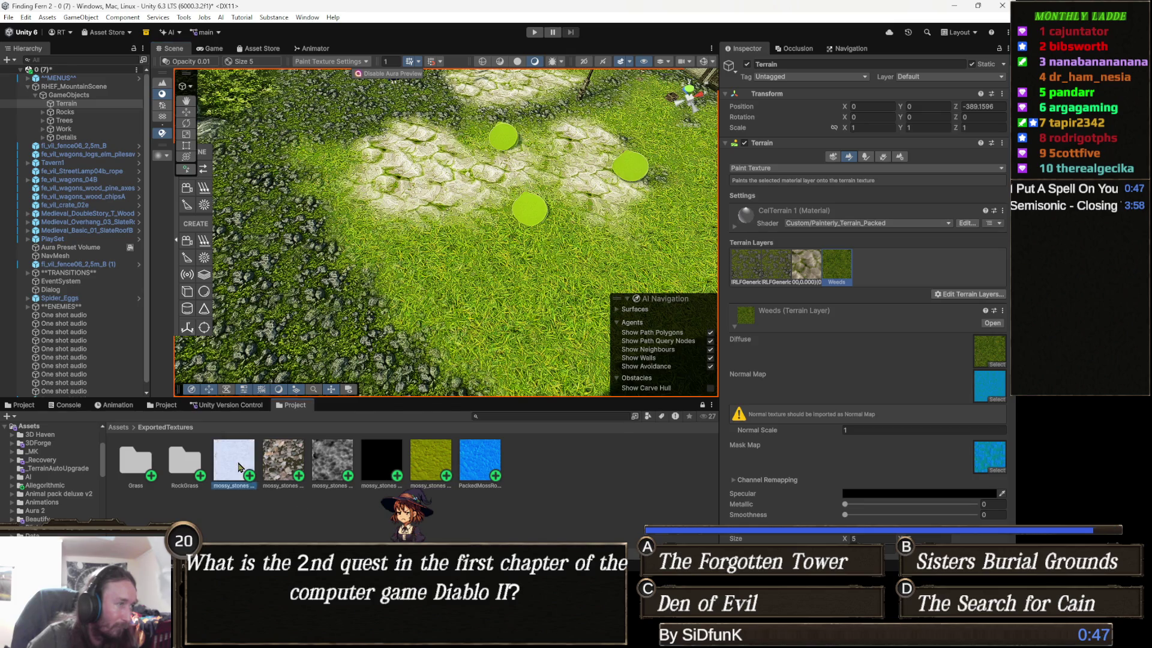
{"action": "left_click", "coordinate": [479, 466], "text": "shift"}
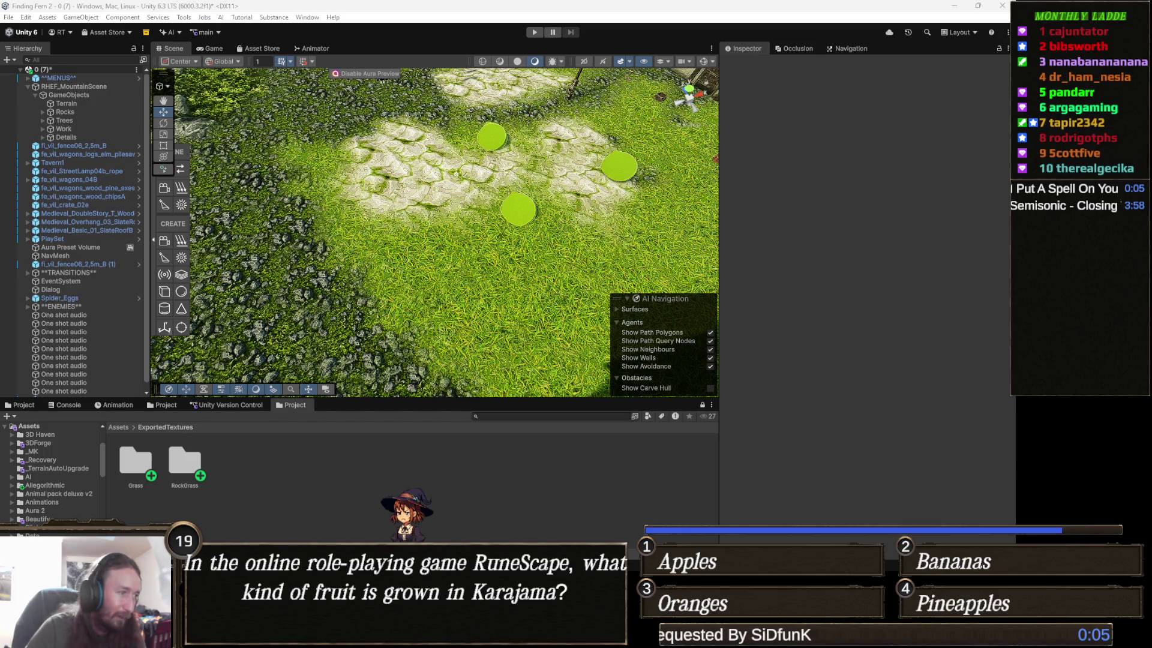
{"action": "key", "text": "super"}
{"action": "key", "text": "super"}
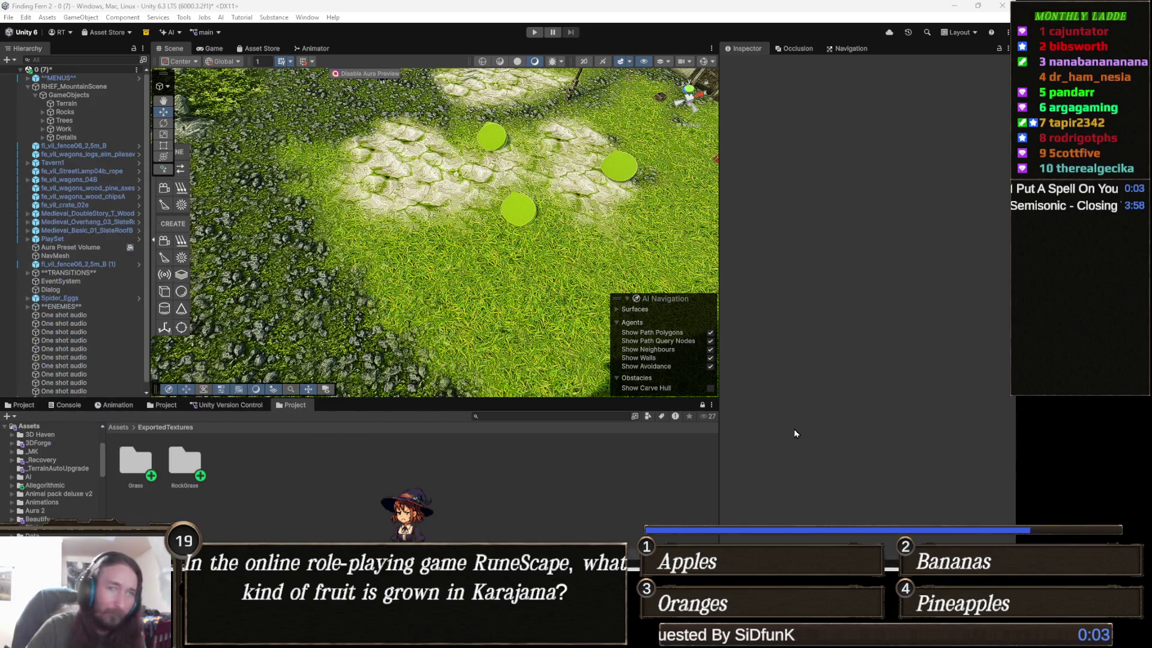